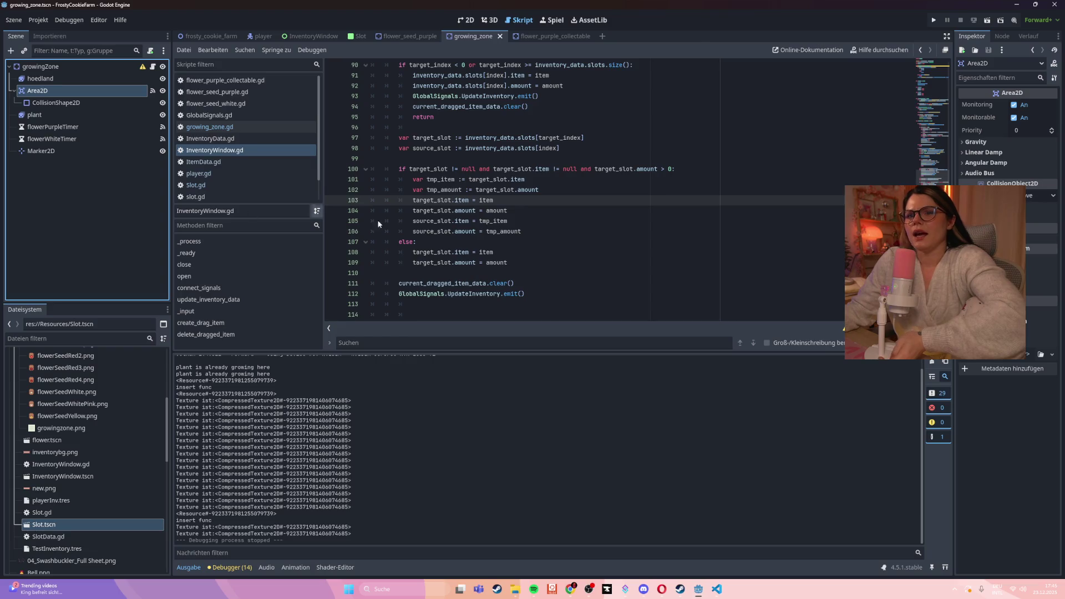
- Scroll through the InventoryWindow.gd code
{"action": "left_click", "coordinate": [564, 217]}
{"action": "scroll", "coordinate": [565, 216], "scroll_direction": "up", "scroll_amount": 8}
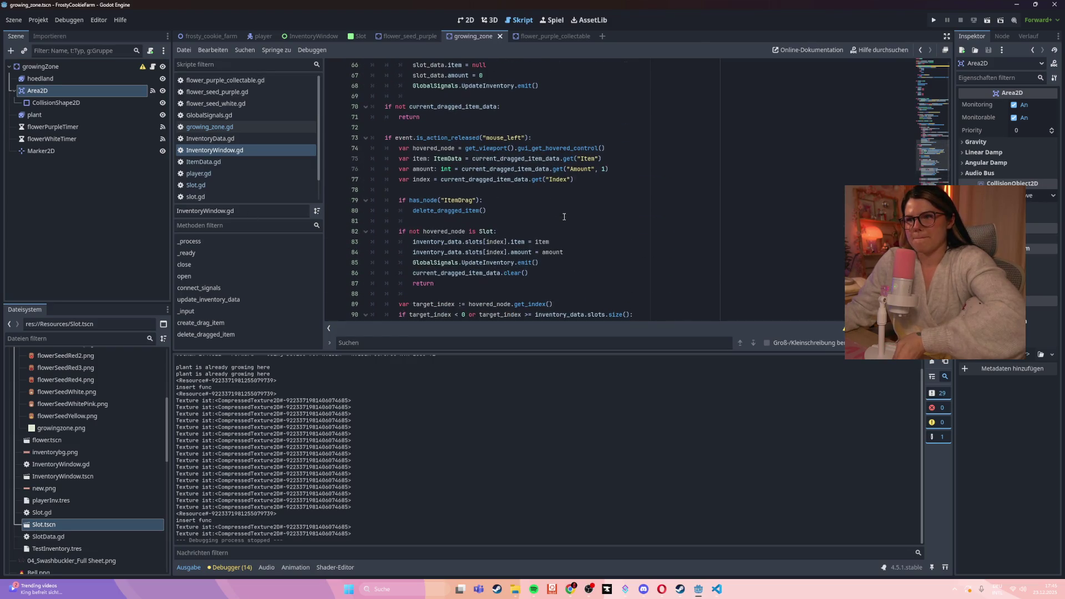
{"action": "scroll", "coordinate": [564, 217], "scroll_direction": "up", "scroll_amount": 19}
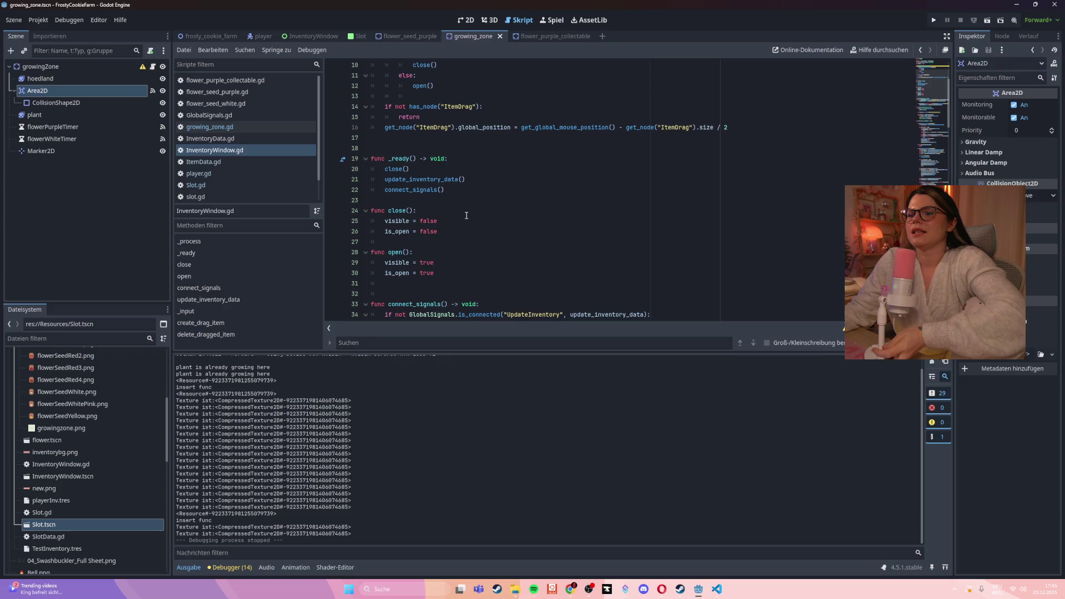
{"action": "scroll", "coordinate": [466, 215], "scroll_direction": "down", "scroll_amount": 7}
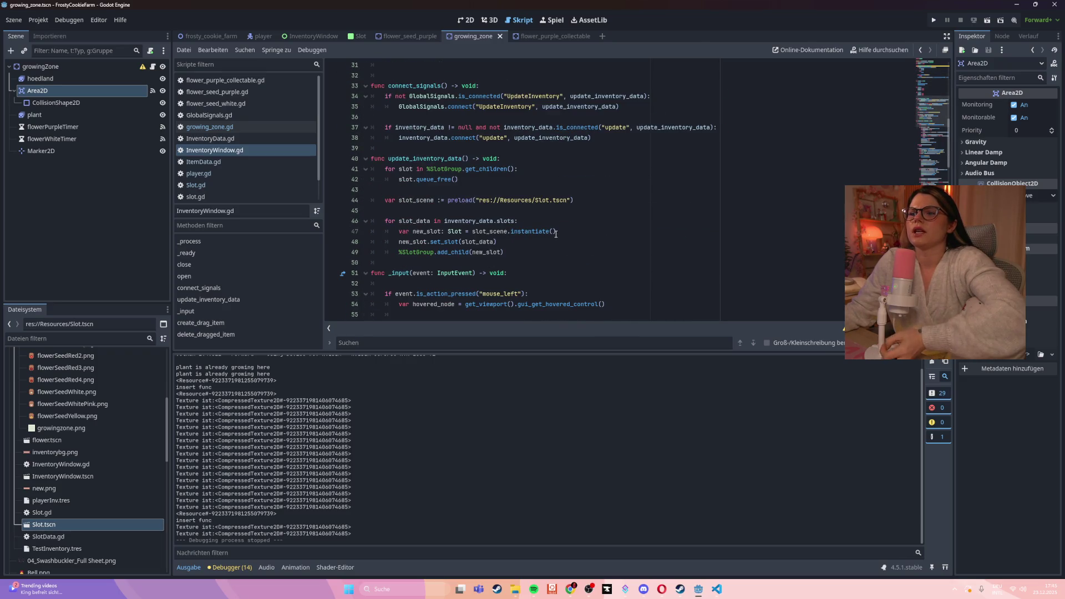
{"action": "scroll", "coordinate": [556, 233], "scroll_direction": "down", "scroll_amount": 4}
{"action": "scroll", "coordinate": [556, 234], "scroll_direction": "down", "scroll_amount": 12}
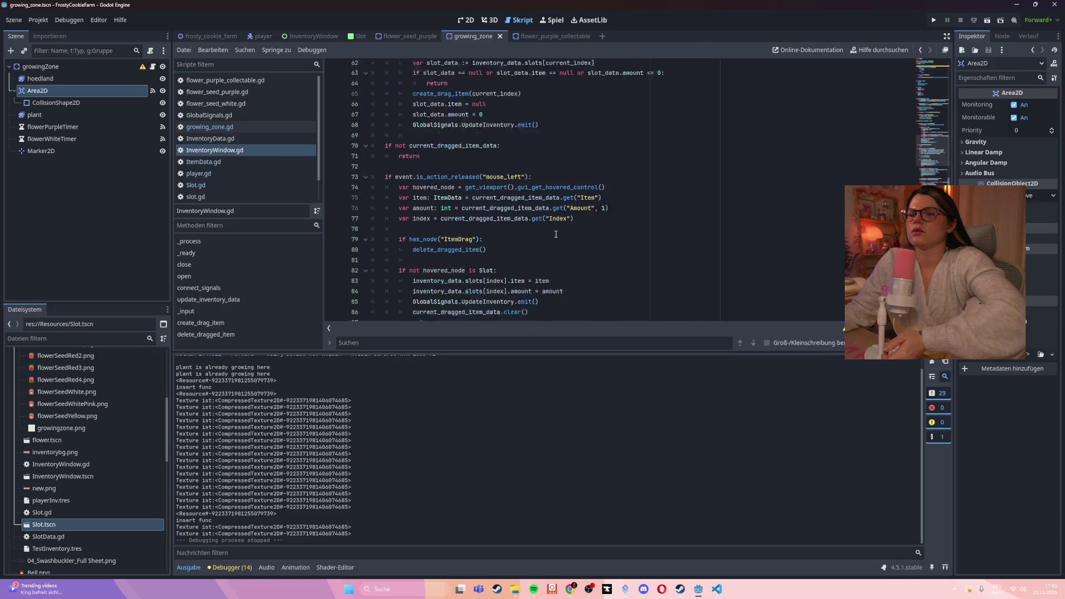
{"action": "scroll", "coordinate": [556, 234], "scroll_direction": "down", "scroll_amount": 8}
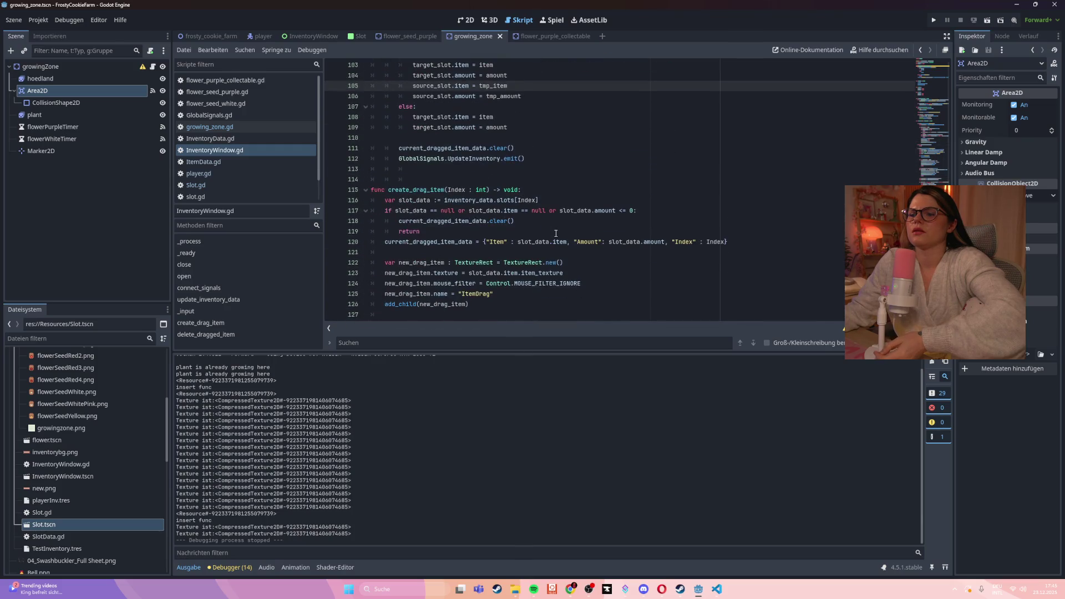
- Show the Area2D node's signals and open growing_zone.gd in the script editor
{"action": "left_click", "coordinate": [153, 92]}
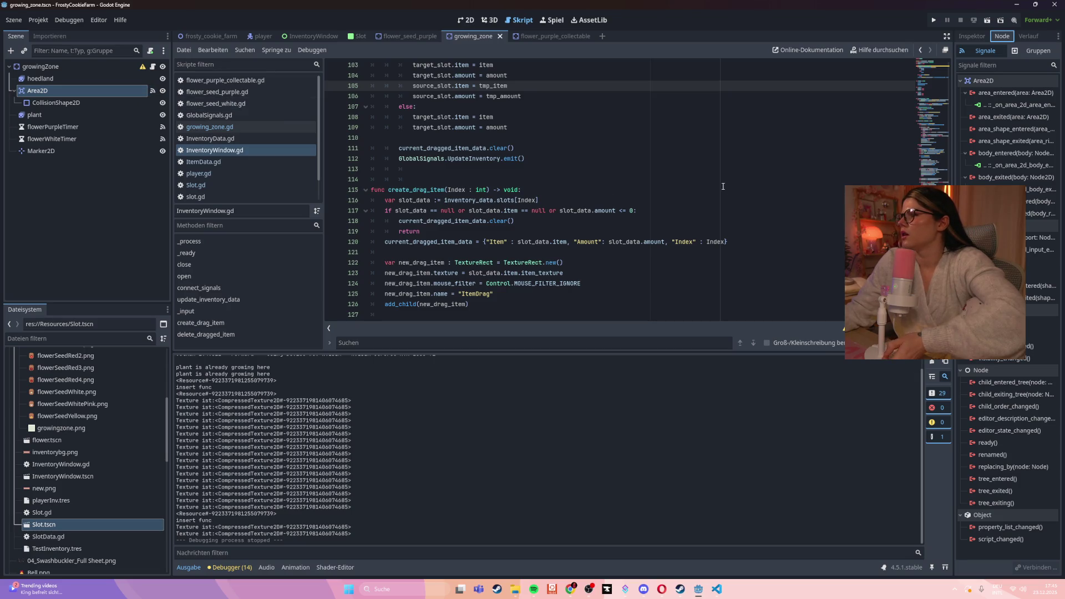
{"action": "scroll", "coordinate": [721, 184], "scroll_direction": "down", "scroll_amount": 2}
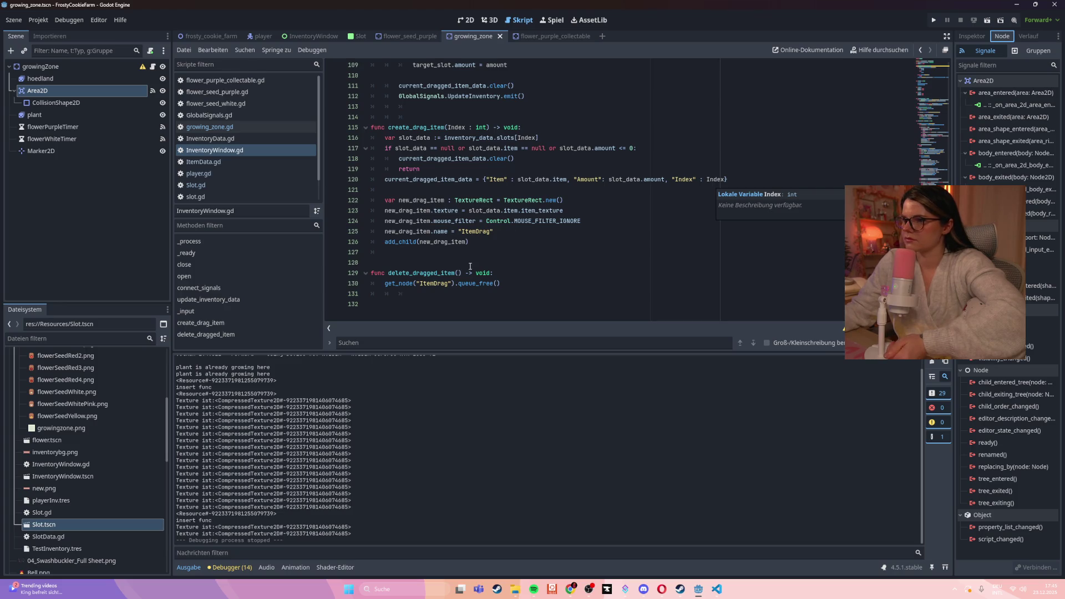
{"action": "scroll", "coordinate": [611, 255], "scroll_direction": "up", "scroll_amount": 13}
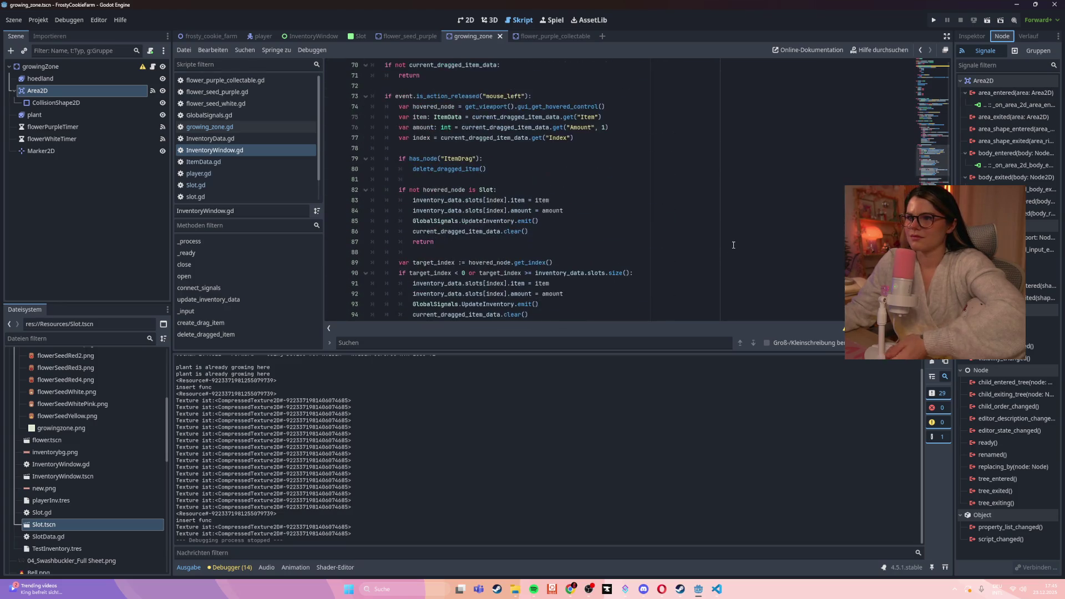
{"action": "scroll", "coordinate": [734, 245], "scroll_direction": "up", "scroll_amount": 11}
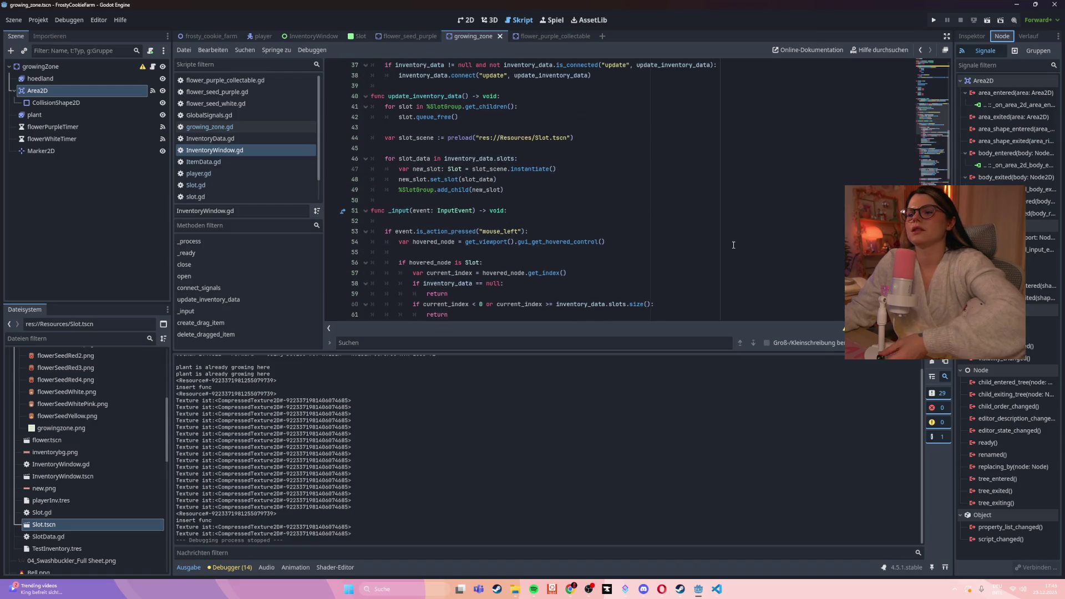
{"action": "scroll", "coordinate": [733, 244], "scroll_direction": "up", "scroll_amount": 12}
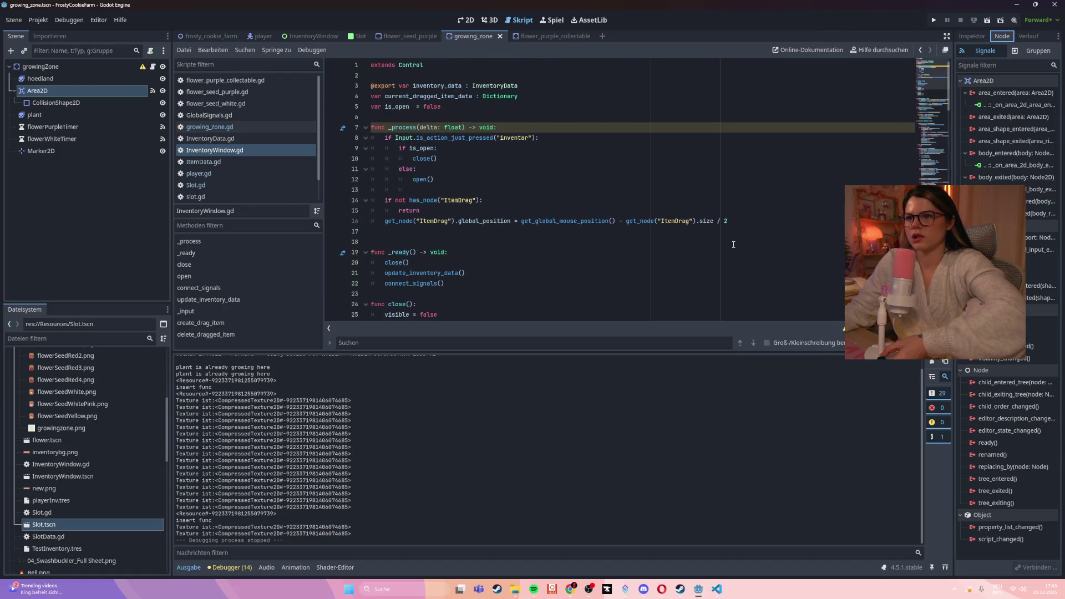
{"action": "left_click", "coordinate": [234, 128]}
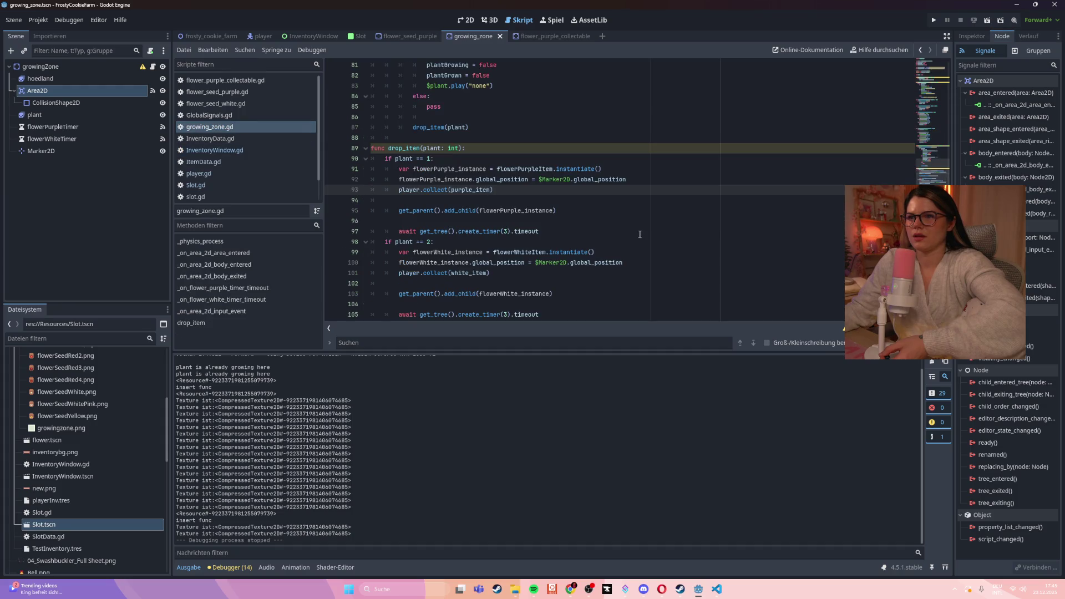
- Jump from Area2D's area_entered connection to the _on_area_2d_area_entered handler
{"action": "scroll", "coordinate": [640, 233], "scroll_direction": "up", "scroll_amount": 7}
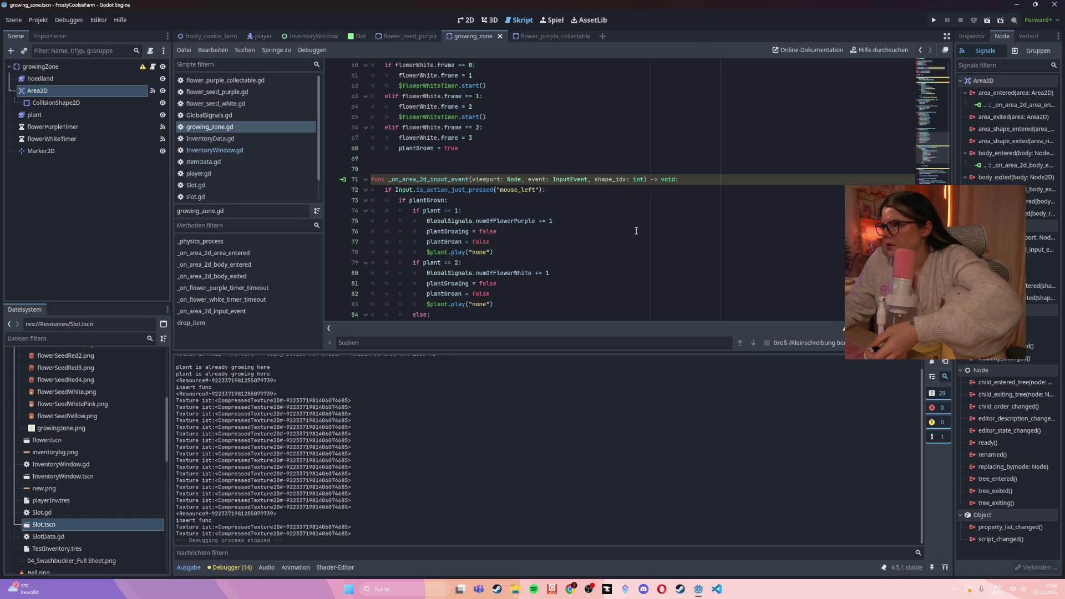
{"action": "left_click", "coordinate": [1035, 106]}
{"action": "double_click", "coordinate": [1035, 106]}
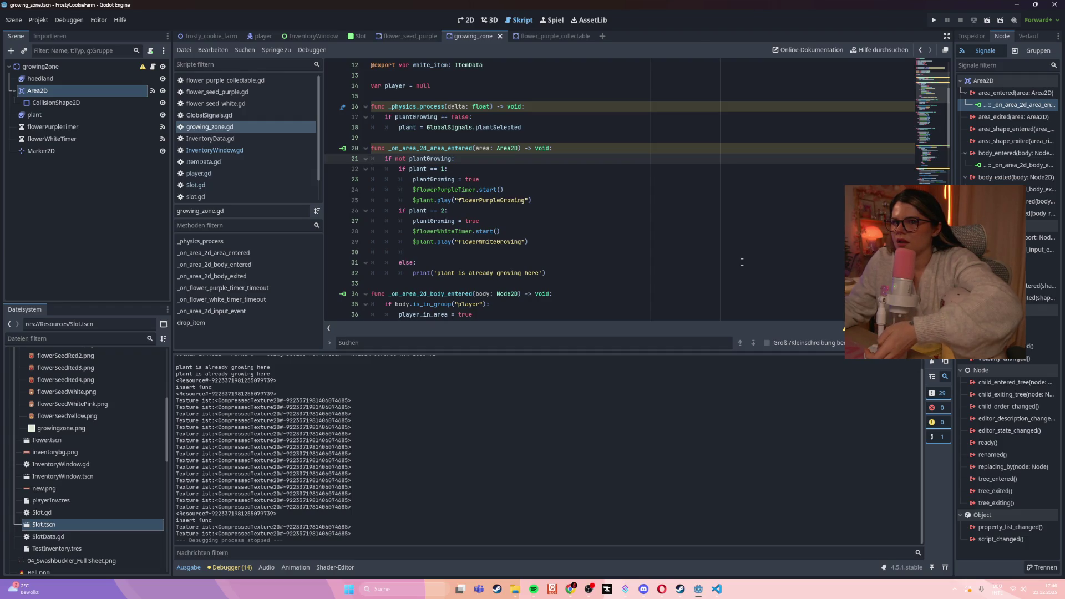
{"action": "left_click", "coordinate": [466, 20]}
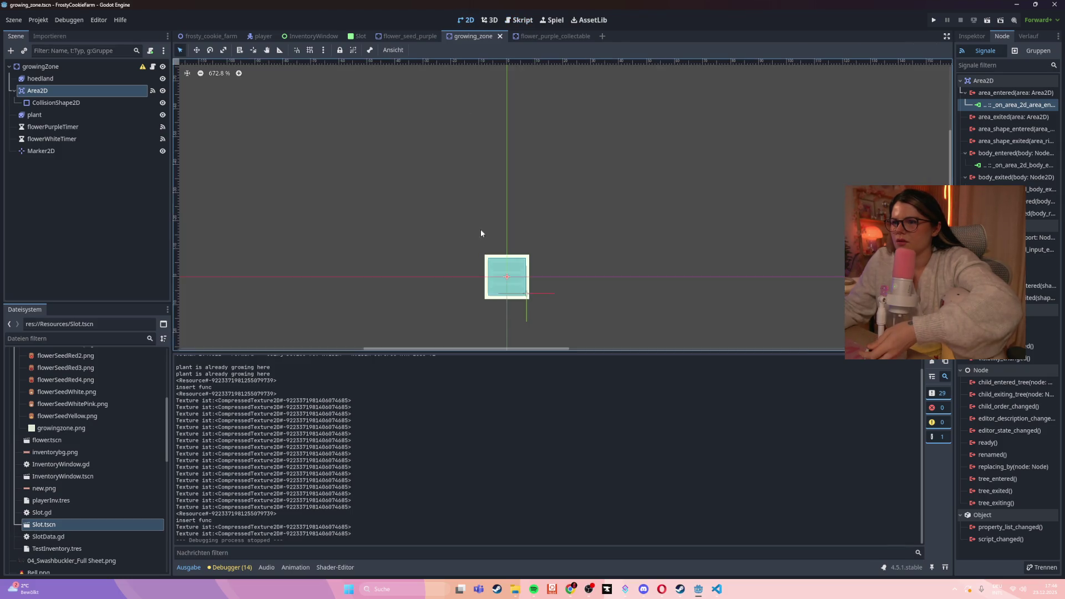
{"action": "scroll", "coordinate": [505, 313], "scroll_direction": "up", "scroll_amount": 2}
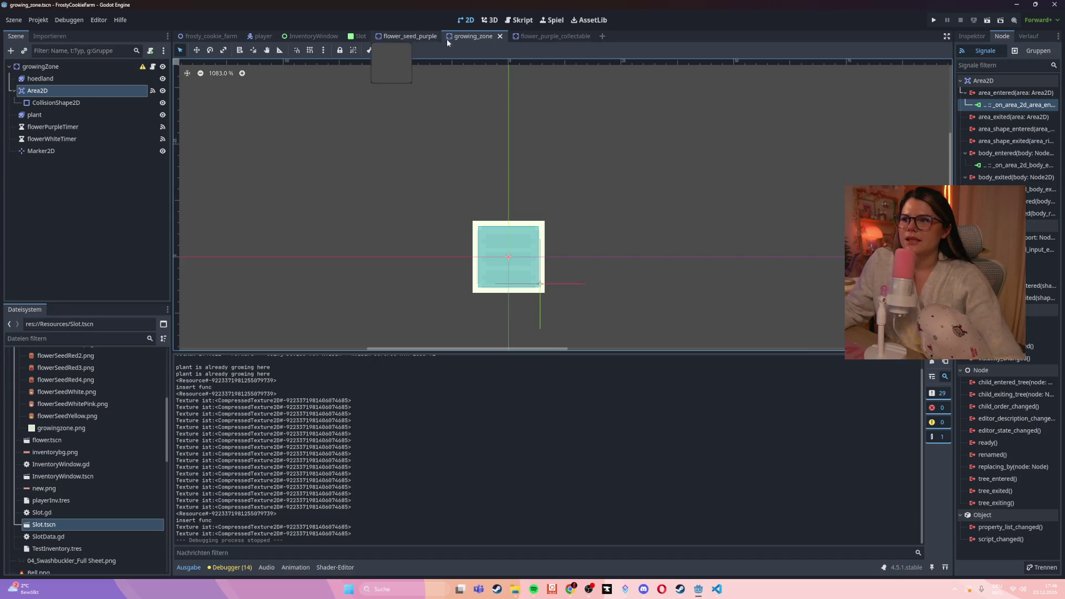
{"action": "left_click", "coordinate": [520, 20]}
{"action": "left_click", "coordinate": [49, 92]}
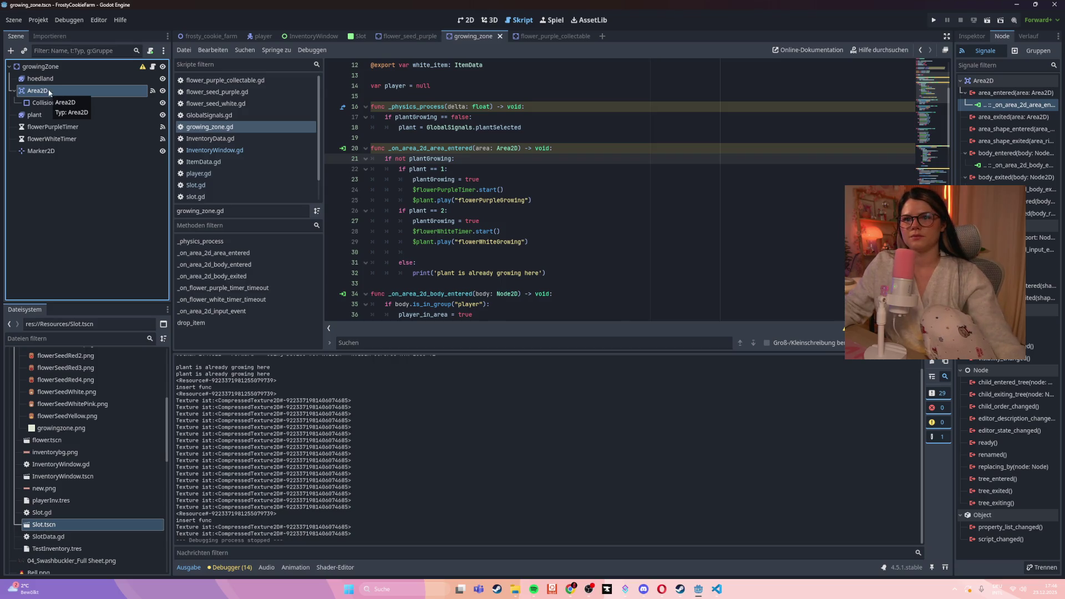
- Rename the Area2D node in the Scene dock to growZone
{"action": "double_click", "coordinate": [44, 90]}
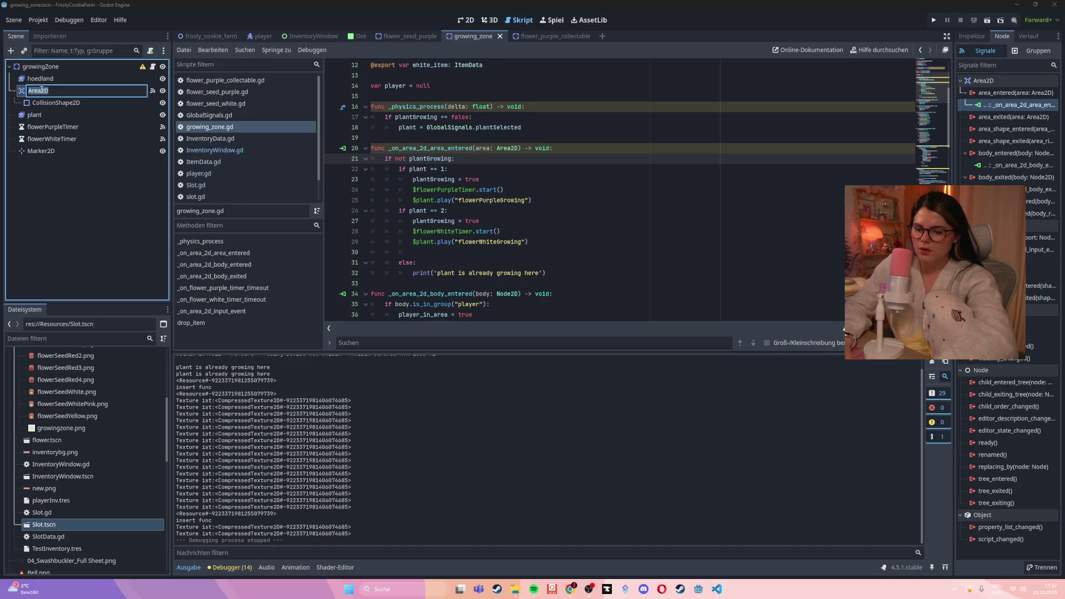
{"action": "type", "text": "grow"}
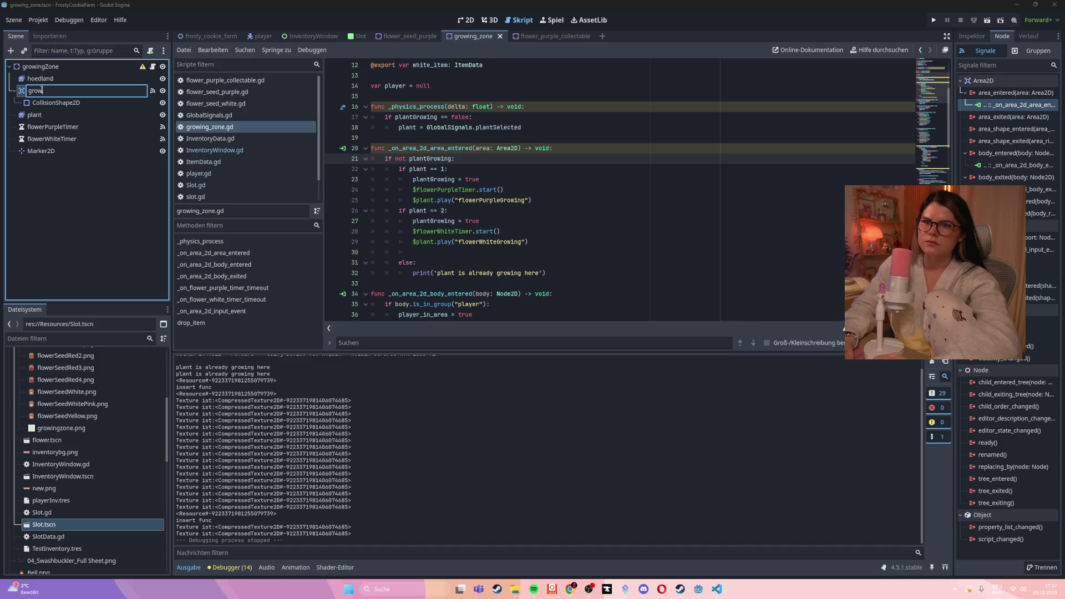
{"action": "type", "text": "Zone"}
{"action": "key", "text": "Return"}
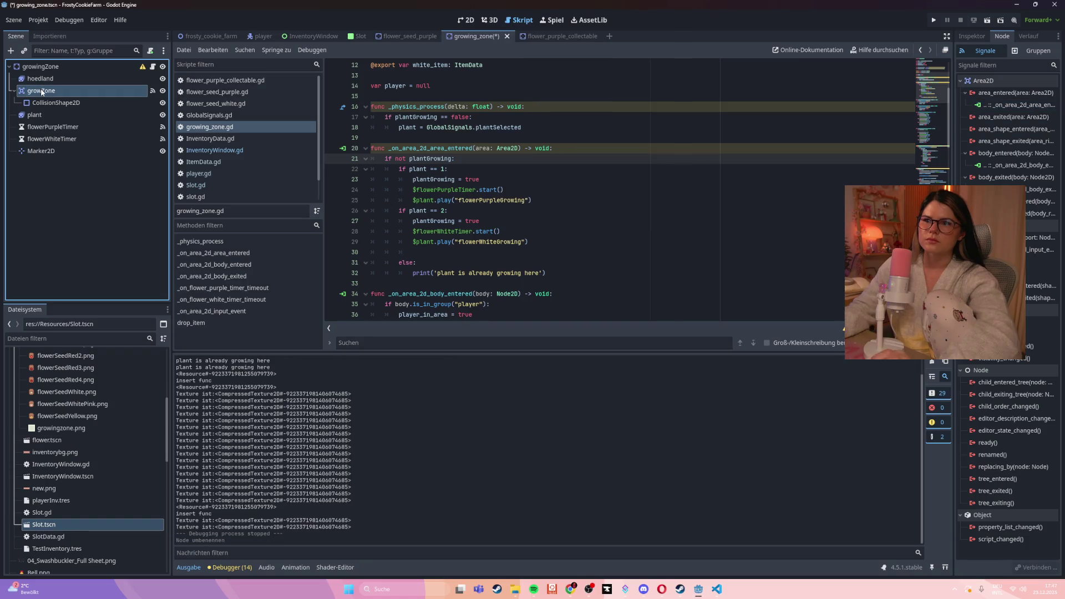
{"action": "left_click", "coordinate": [504, 190]}
- Select growZone's old area_entered handler connection in the Signals list
{"action": "left_click", "coordinate": [63, 93]}
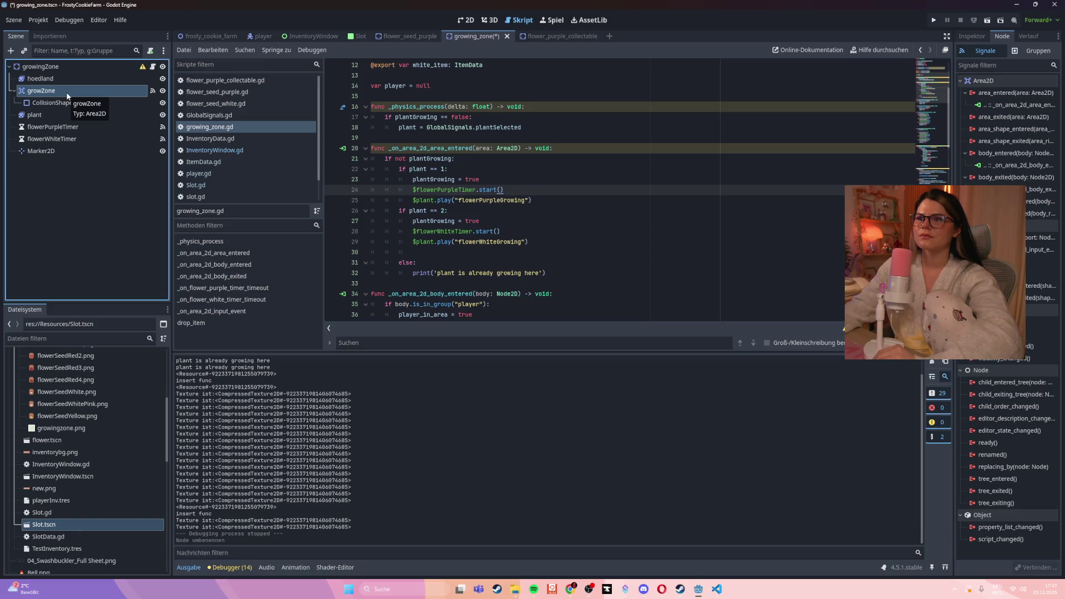
{"action": "right_click", "coordinate": [67, 95]}
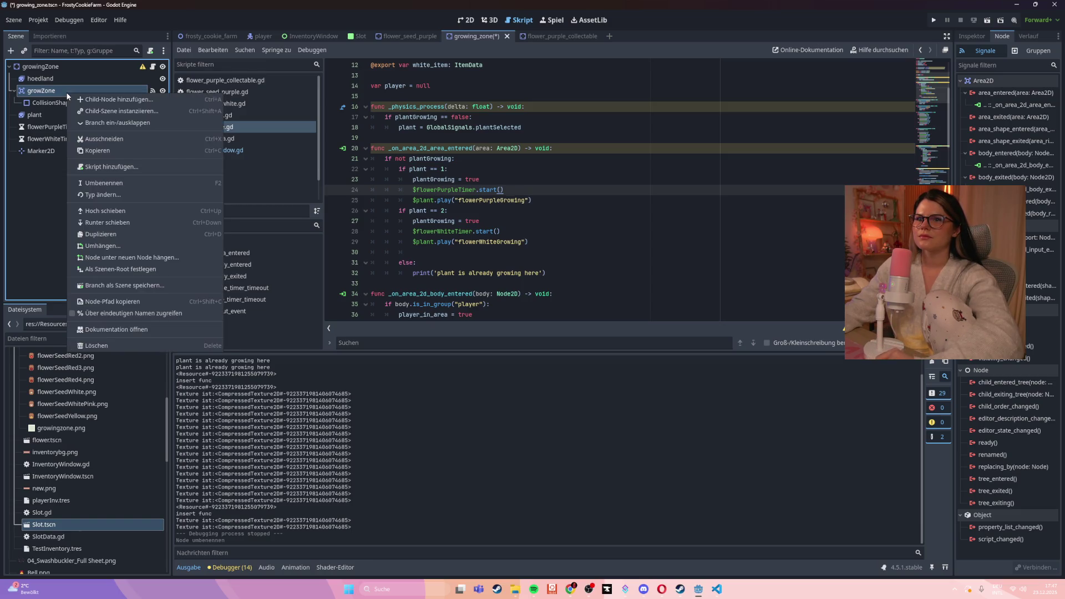
{"action": "key", "text": "Escape"}
{"action": "left_click", "coordinate": [151, 93]}
{"action": "left_click", "coordinate": [997, 107]}
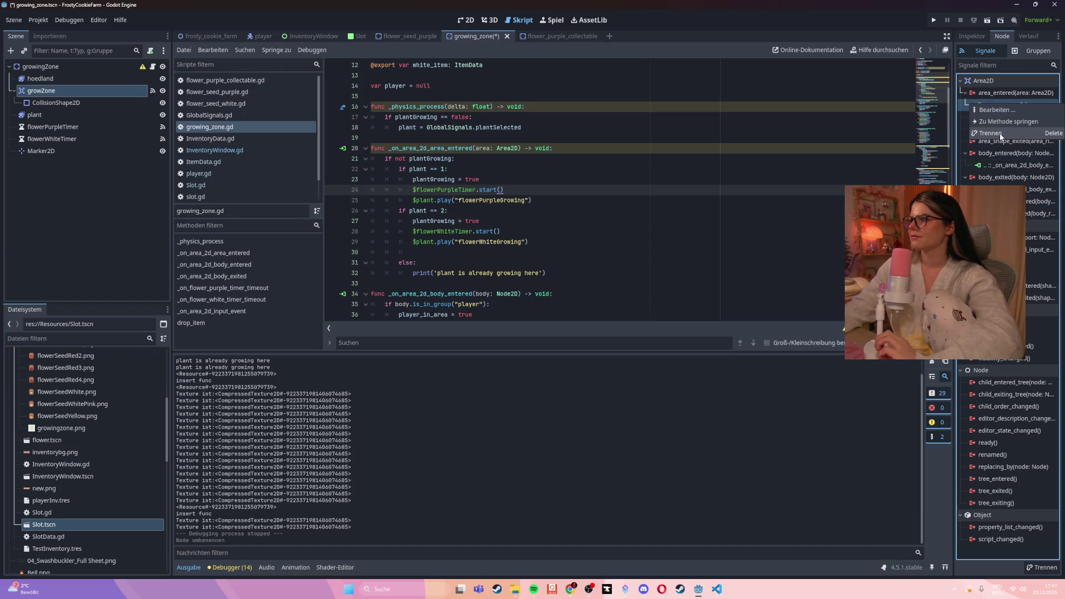
- Reconnect area_entered to _on_grow_zone_area_entered and delete the generated empty stub
{"action": "key", "text": "Delete"}
{"action": "double_click", "coordinate": [996, 98]}
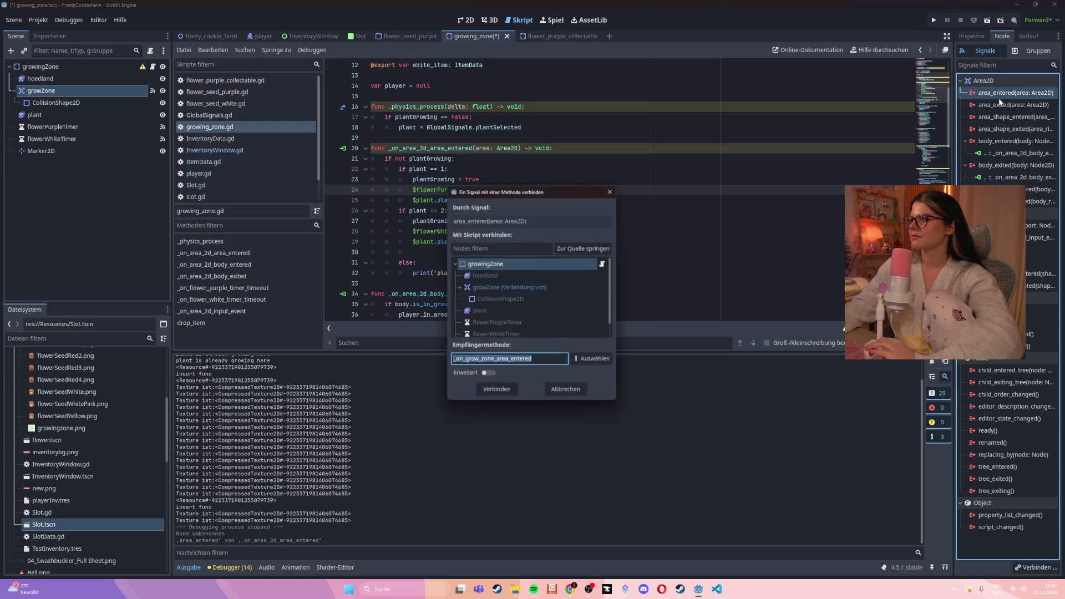
{"action": "left_click", "coordinate": [488, 393]}
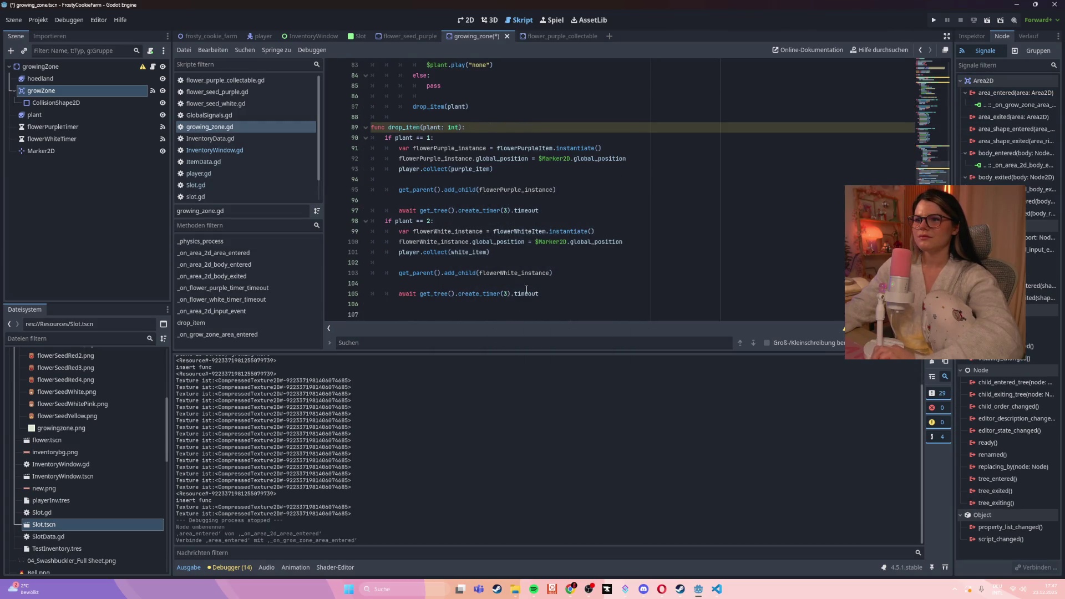
{"action": "mouse_move", "coordinate": [527, 288]}
{"action": "left_click_drag", "start_coordinate": [588, 284], "coordinate": [370, 285]}
{"action": "key", "text": "ctrl+c"}
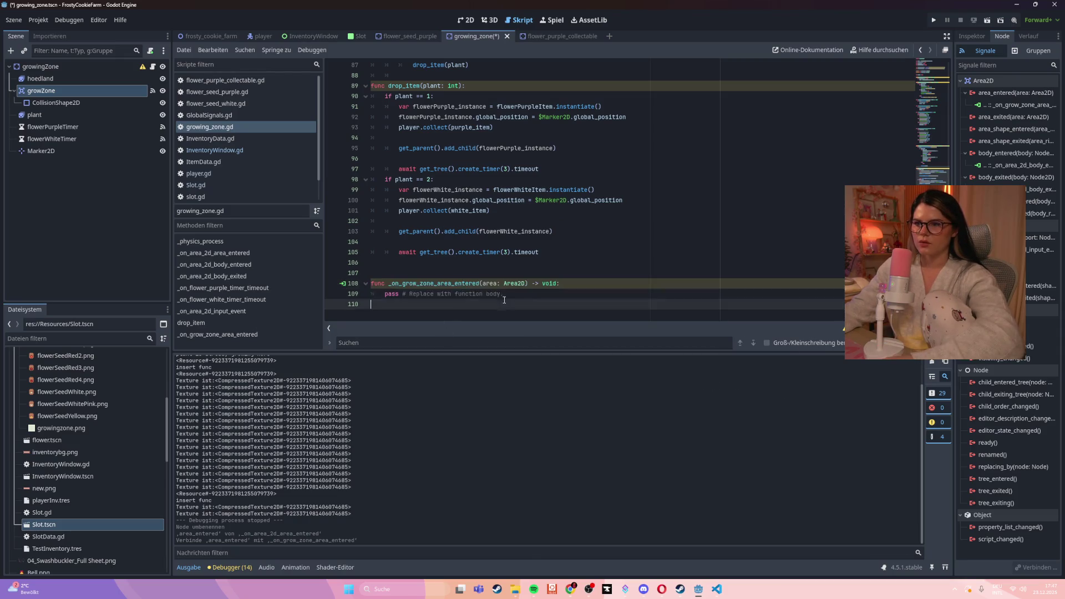
{"action": "left_click_drag", "start_coordinate": [577, 298], "coordinate": [355, 287]}
{"action": "key", "text": "Delete"}
- Rename the old line-20 handler to _on_grow_zone_area_entered and save the script
{"action": "scroll", "coordinate": [366, 278], "scroll_direction": "up", "scroll_amount": 15}
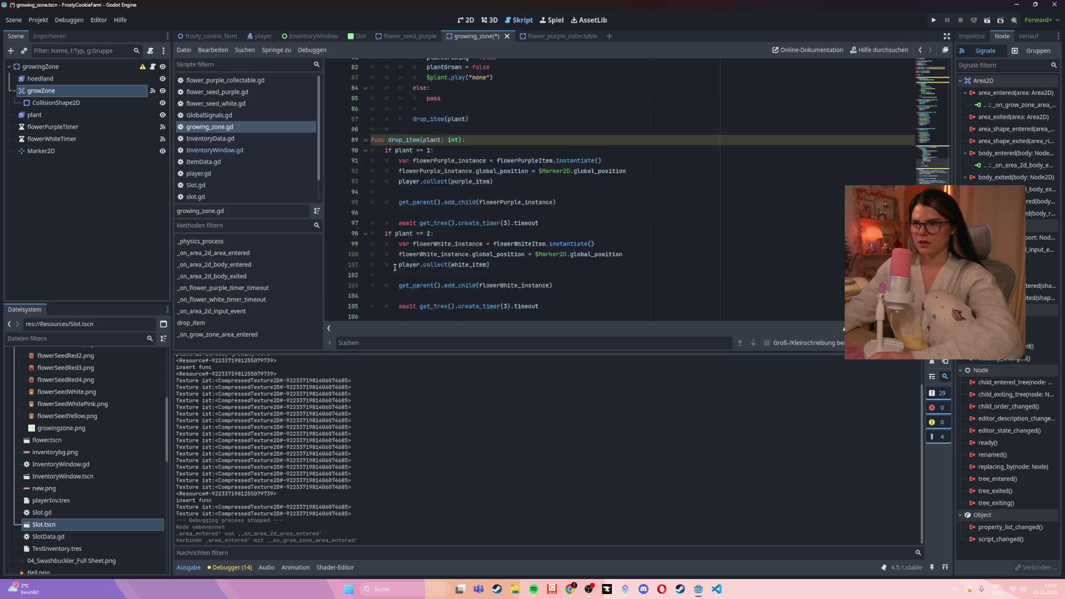
{"action": "scroll", "coordinate": [395, 267], "scroll_direction": "up", "scroll_amount": 11}
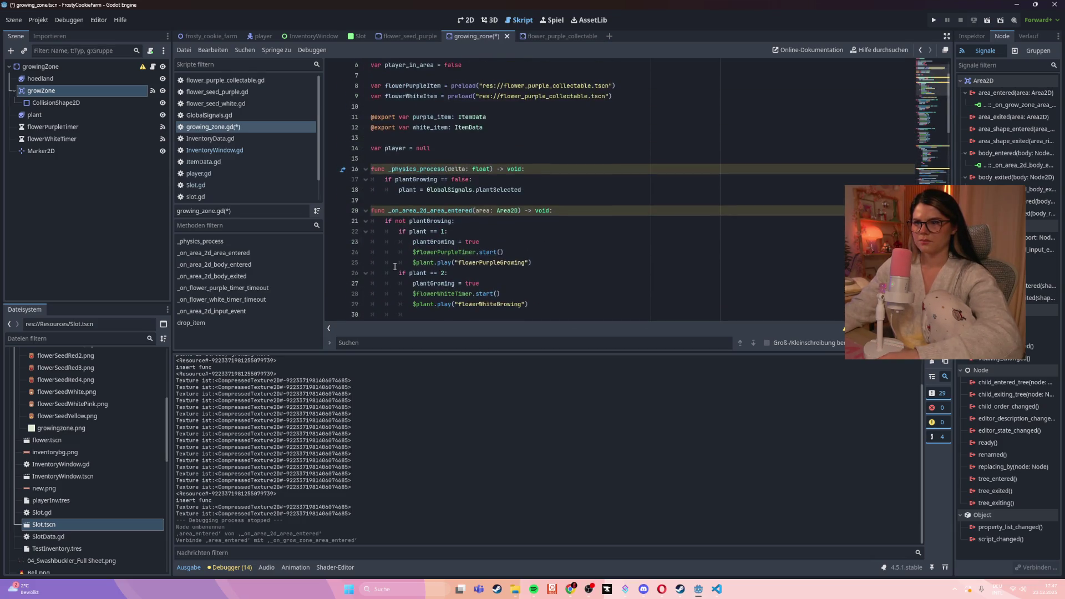
{"action": "left_click_drag", "start_coordinate": [371, 210], "coordinate": [553, 211]}
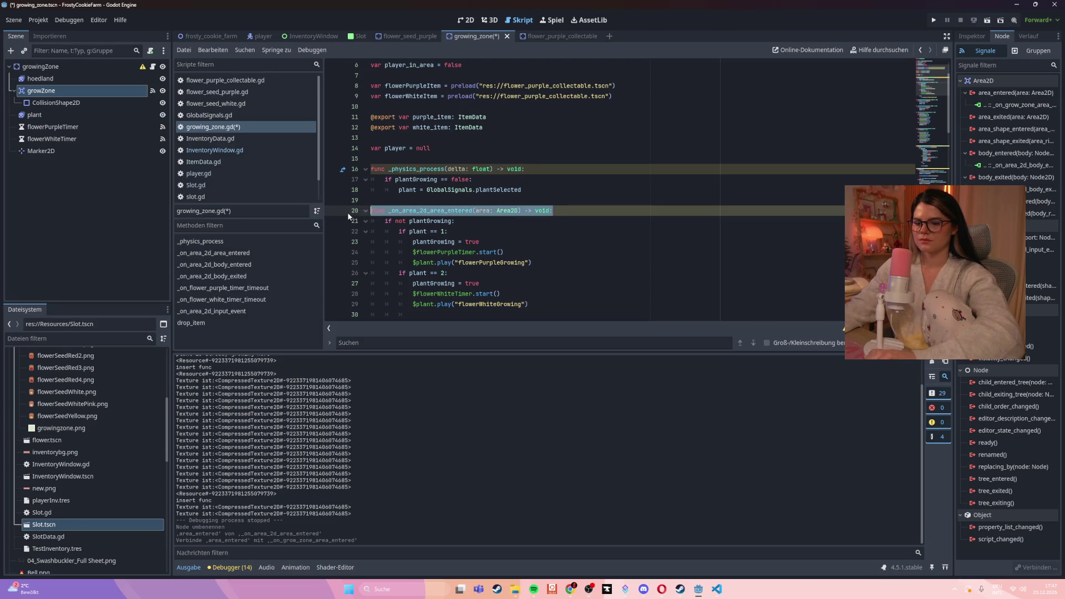
{"action": "key", "text": "ctrl+v"}
{"action": "key", "text": "ctrl+s"}
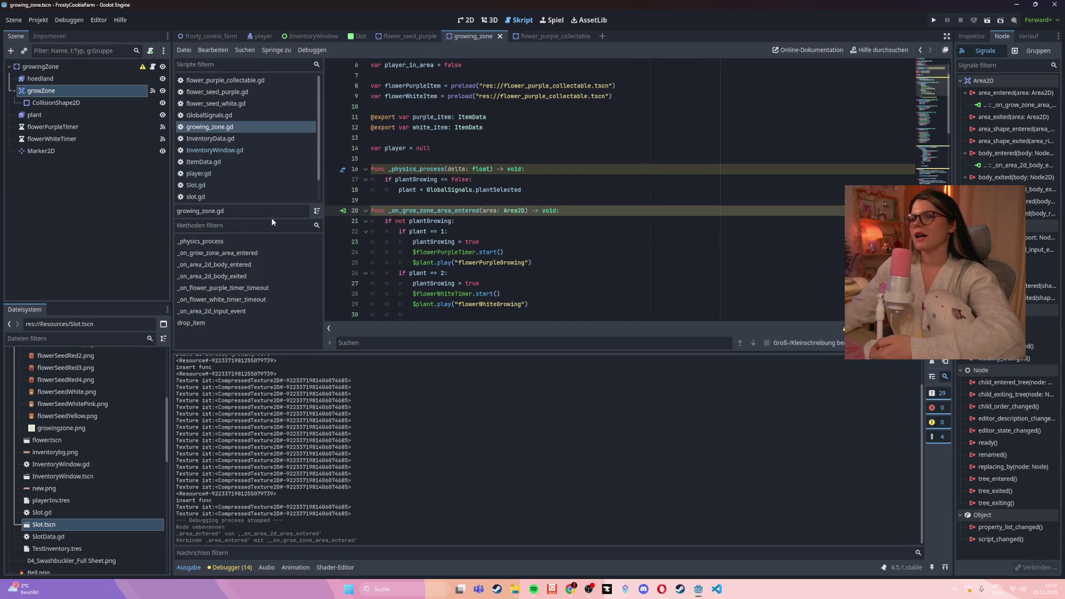
{"action": "left_click", "coordinate": [366, 211]}
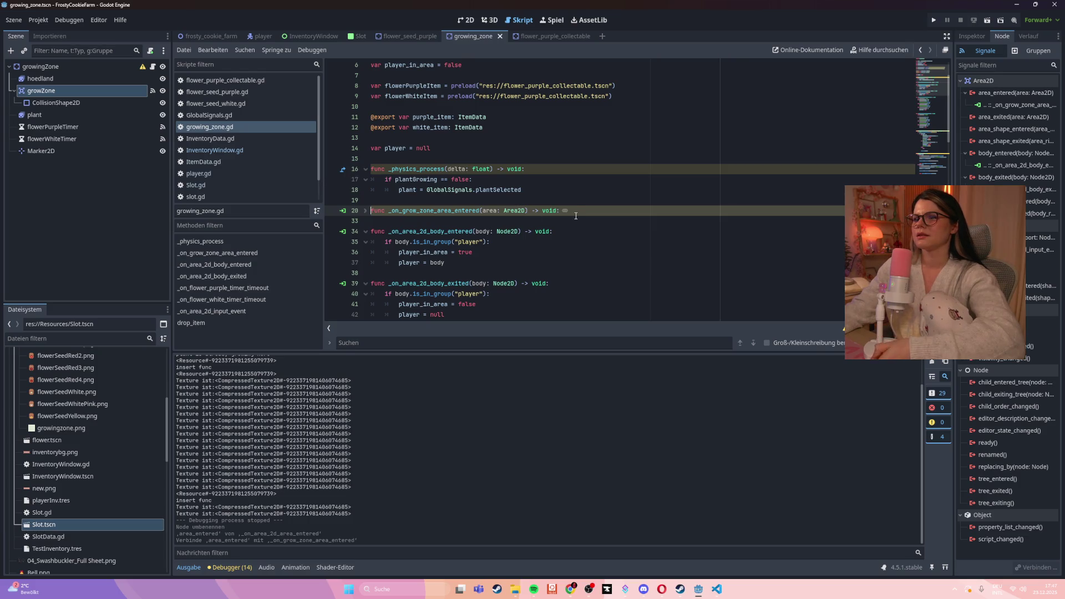
- Locate the input_event connection and its _on_area_2d_input_event function
{"action": "scroll", "coordinate": [576, 216], "scroll_direction": "down", "scroll_amount": 1}
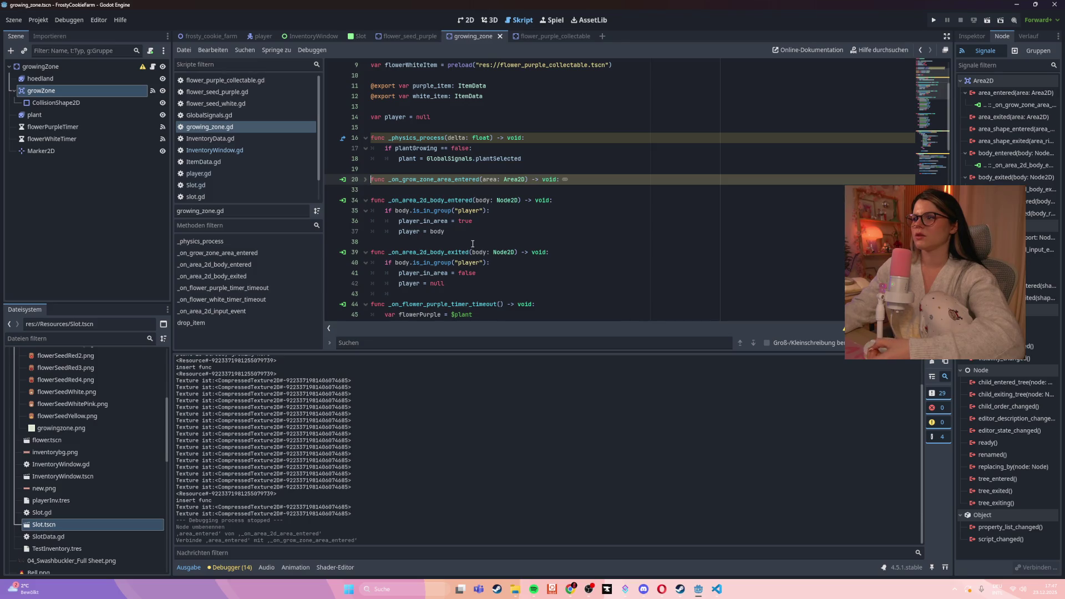
{"action": "scroll", "coordinate": [473, 244], "scroll_direction": "down", "scroll_amount": 3}
{"action": "scroll", "coordinate": [606, 233], "scroll_direction": "down", "scroll_amount": 2}
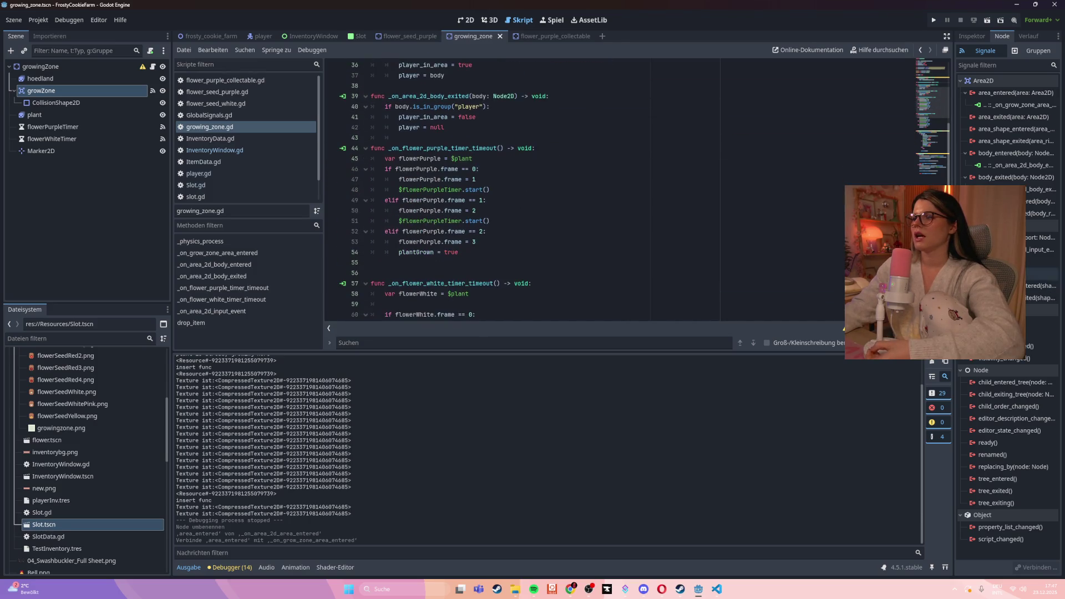
{"action": "left_click", "coordinate": [1040, 250]}
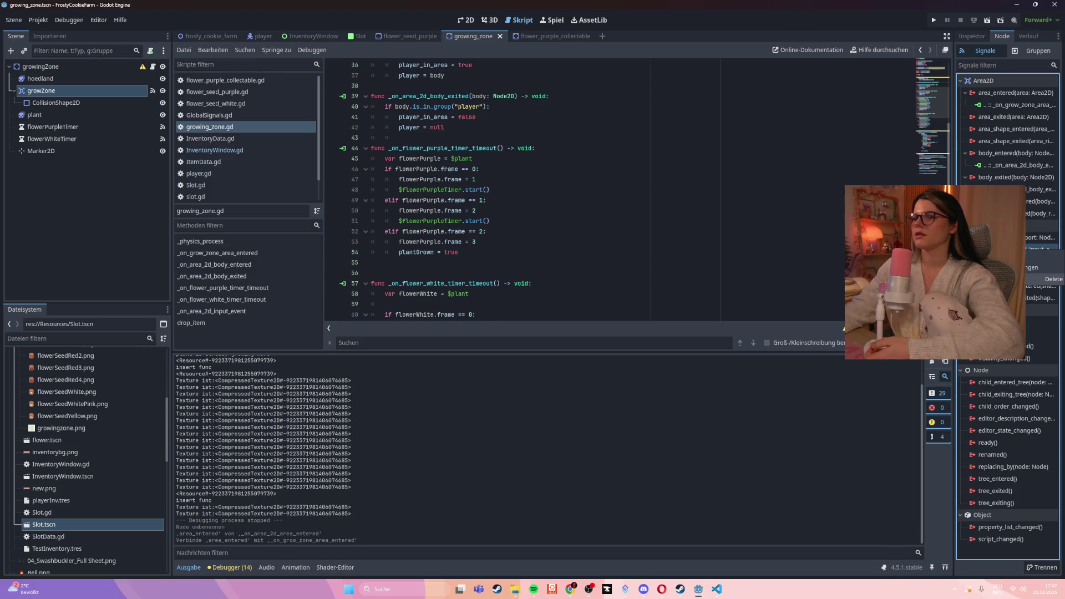
{"action": "left_click", "coordinate": [777, 253], "text": "shift"}
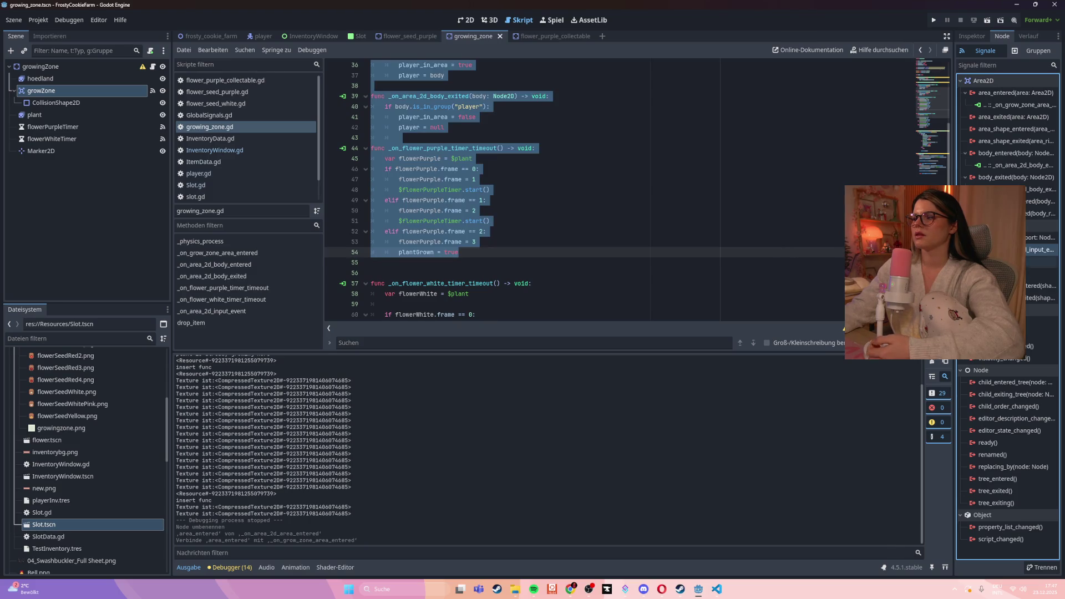
{"action": "left_click", "coordinate": [599, 246]}
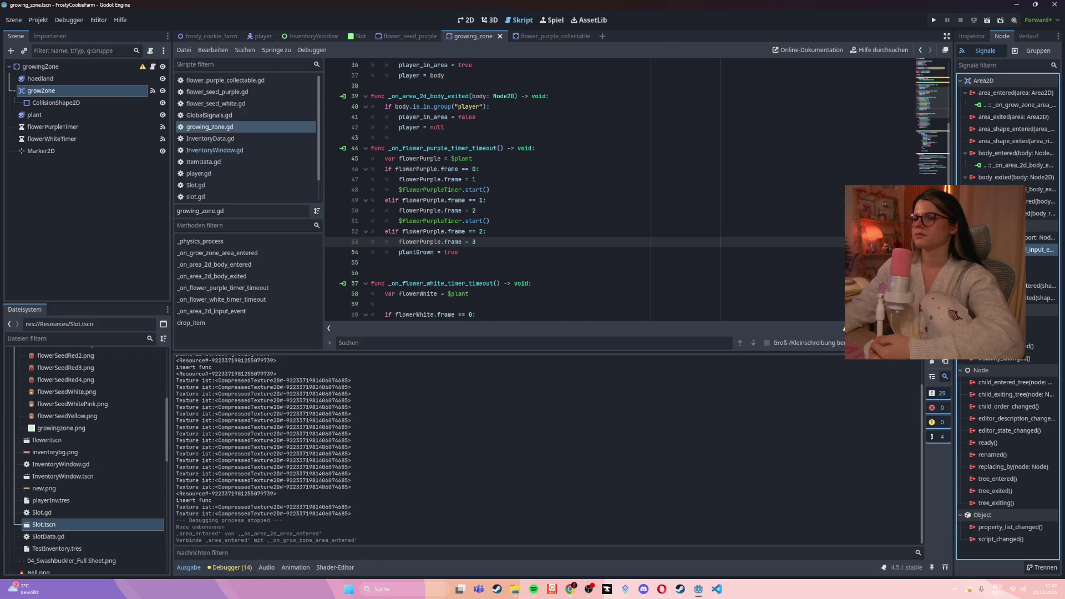
{"action": "double_click", "coordinate": [1041, 250]}
{"action": "left_click", "coordinate": [692, 211]}
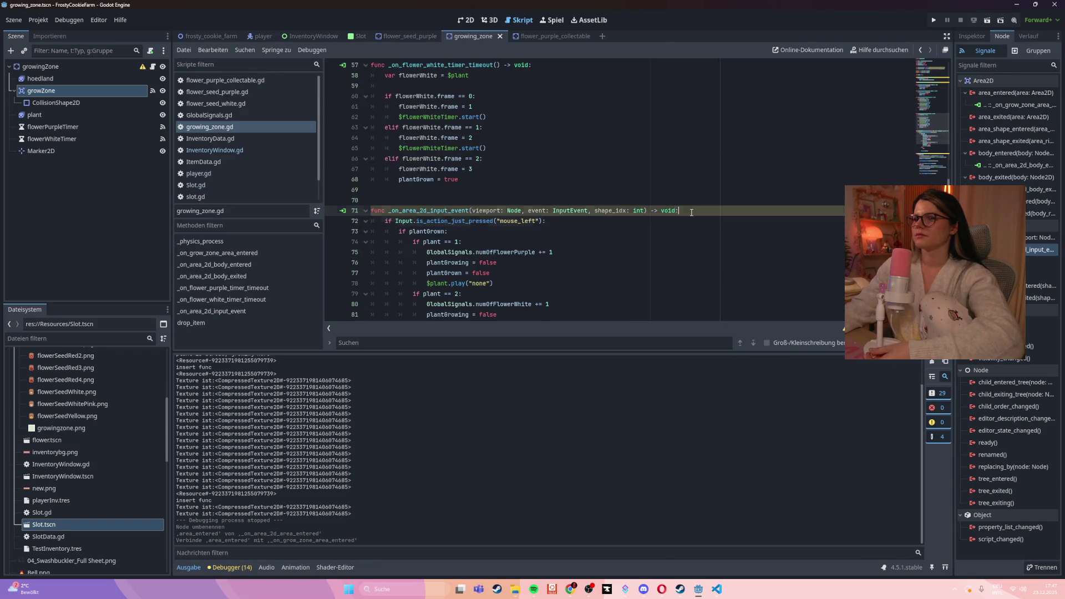
- Reconnect input_event to _on_grow_zone_input_event and delete the generated stub
{"action": "right_click", "coordinate": [1041, 250]}
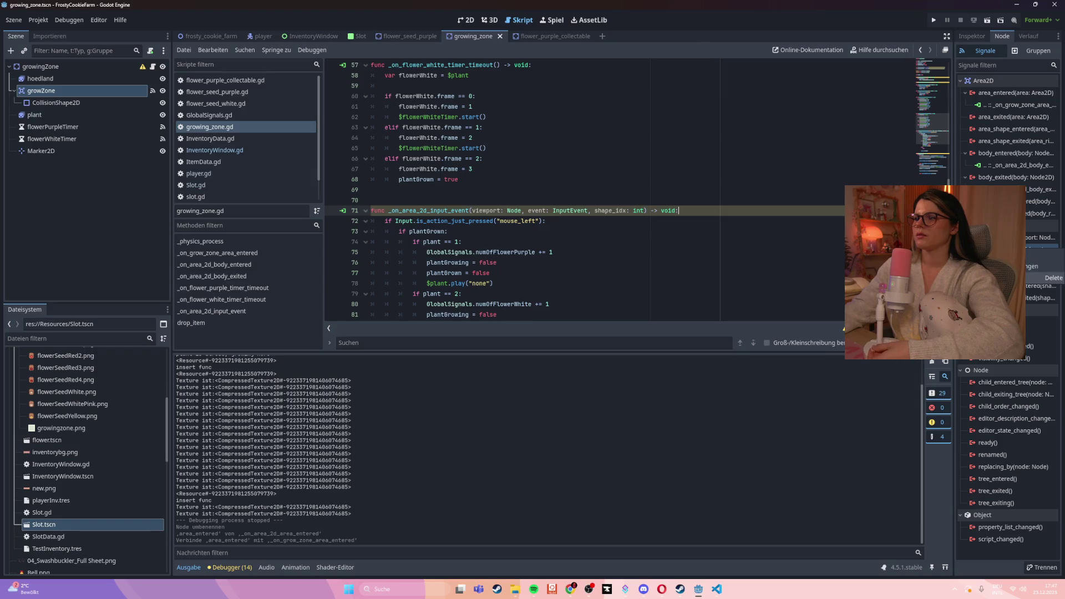
{"action": "left_click", "coordinate": [1043, 278]}
{"action": "right_click", "coordinate": [1038, 239]}
{"action": "left_click", "coordinate": [1043, 246]}
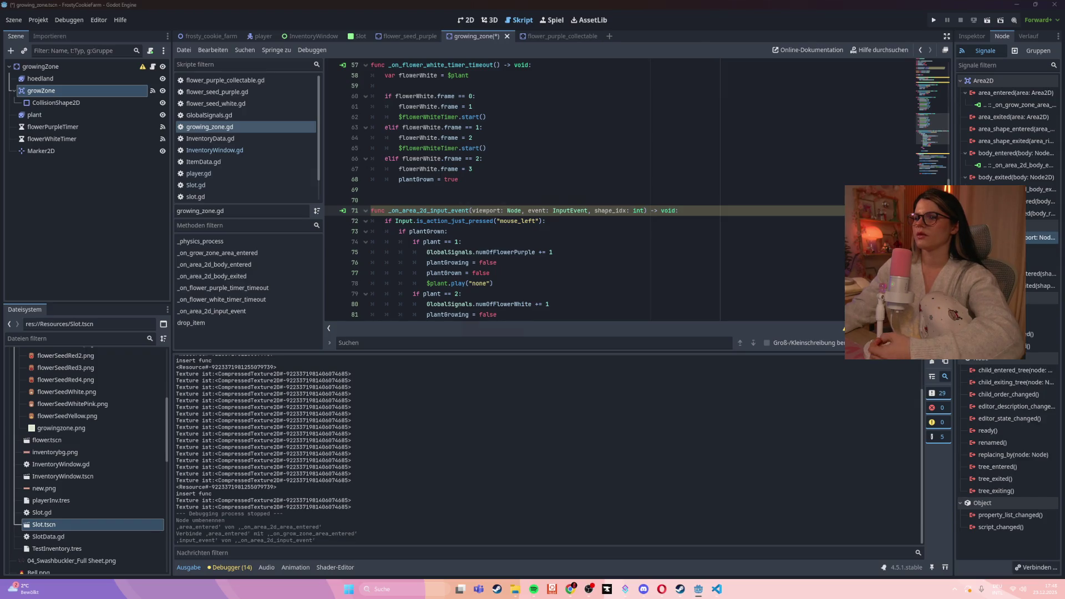
{"action": "left_click", "coordinate": [497, 388]}
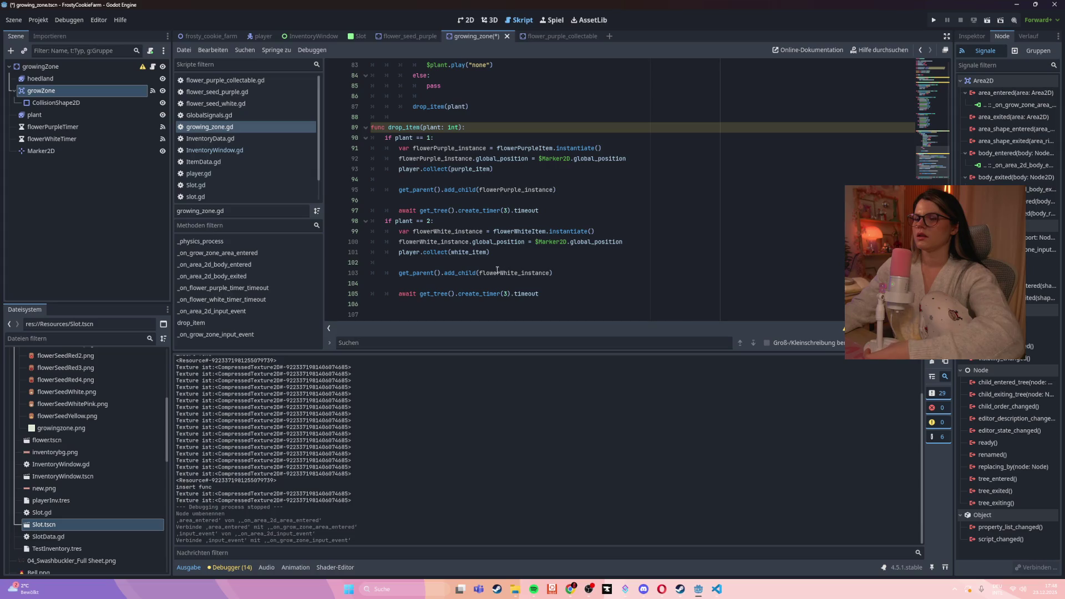
{"action": "left_click", "coordinate": [353, 284]}
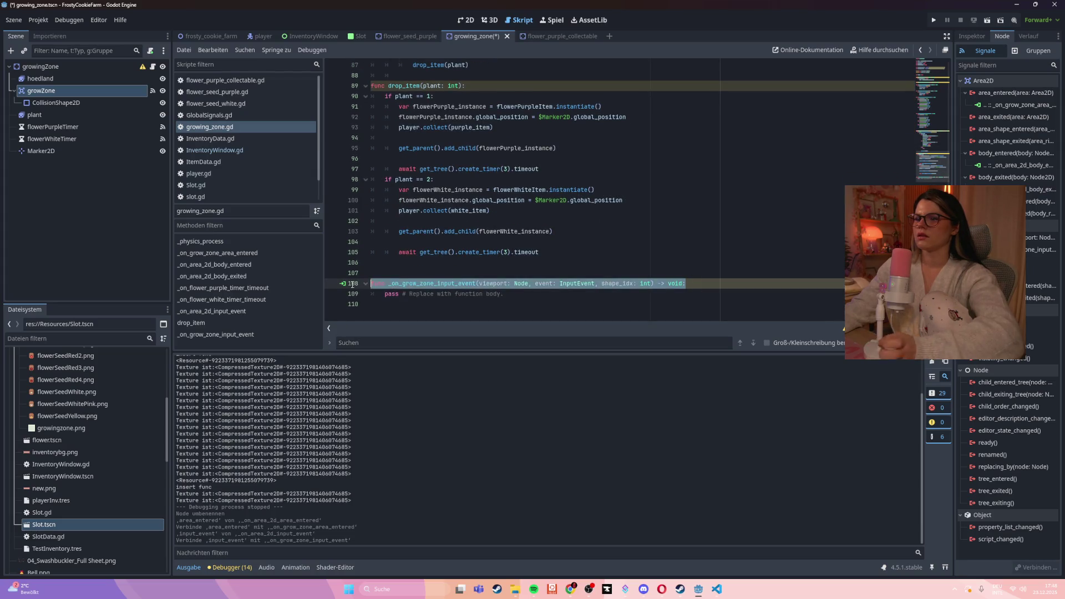
{"action": "key", "text": "BackSpace"}
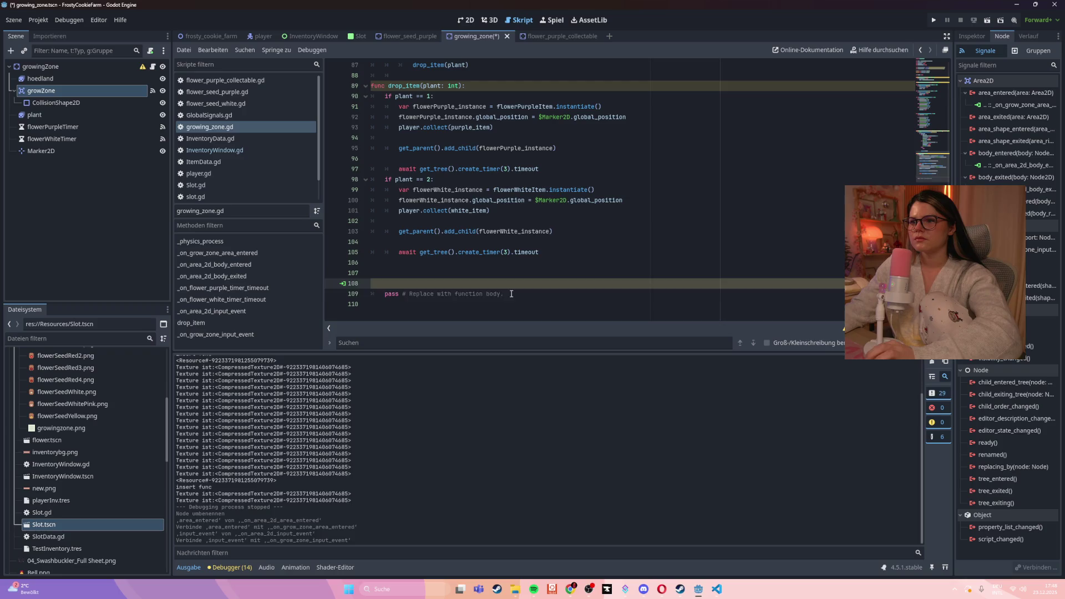
{"action": "key", "text": "BackSpace"}
{"action": "key", "text": "BackSpace"}
{"action": "key", "text": "BackSpace"}
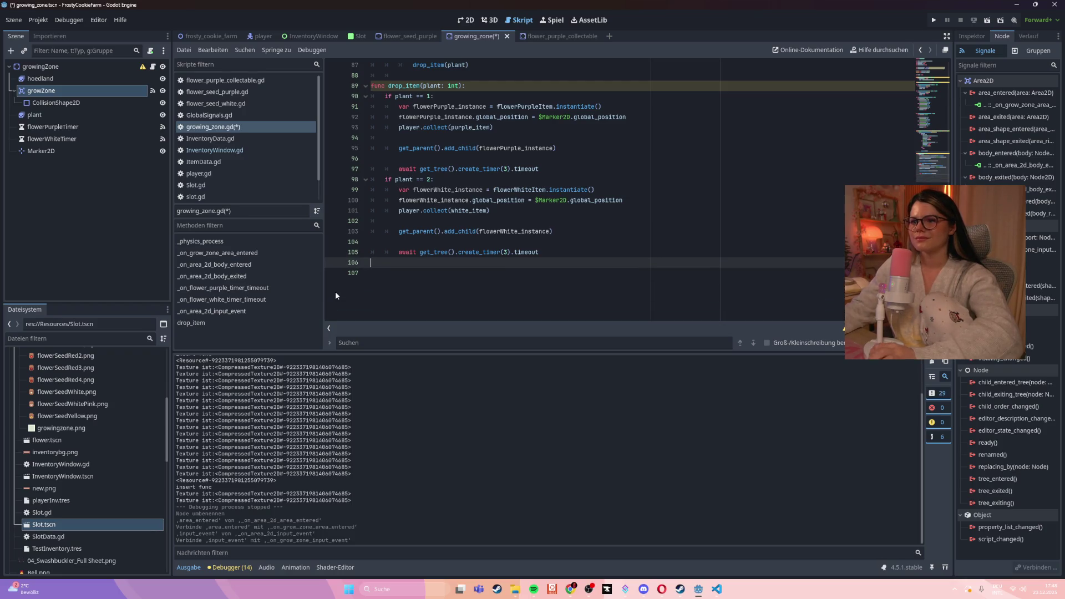
- Rename the old line-71 declaration to _on_grow_zone_input_event and save the scene
{"action": "scroll", "coordinate": [721, 274], "scroll_direction": "up", "scroll_amount": 5}
{"action": "scroll", "coordinate": [722, 273], "scroll_direction": "up", "scroll_amount": 5}
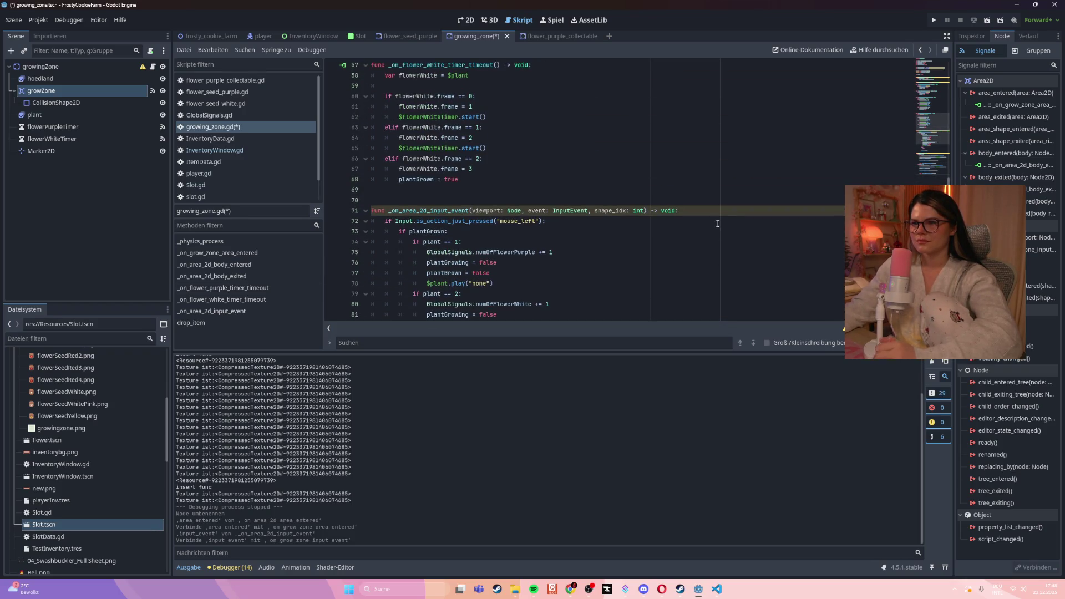
{"action": "left_click_drag", "start_coordinate": [688, 210], "coordinate": [316, 209]}
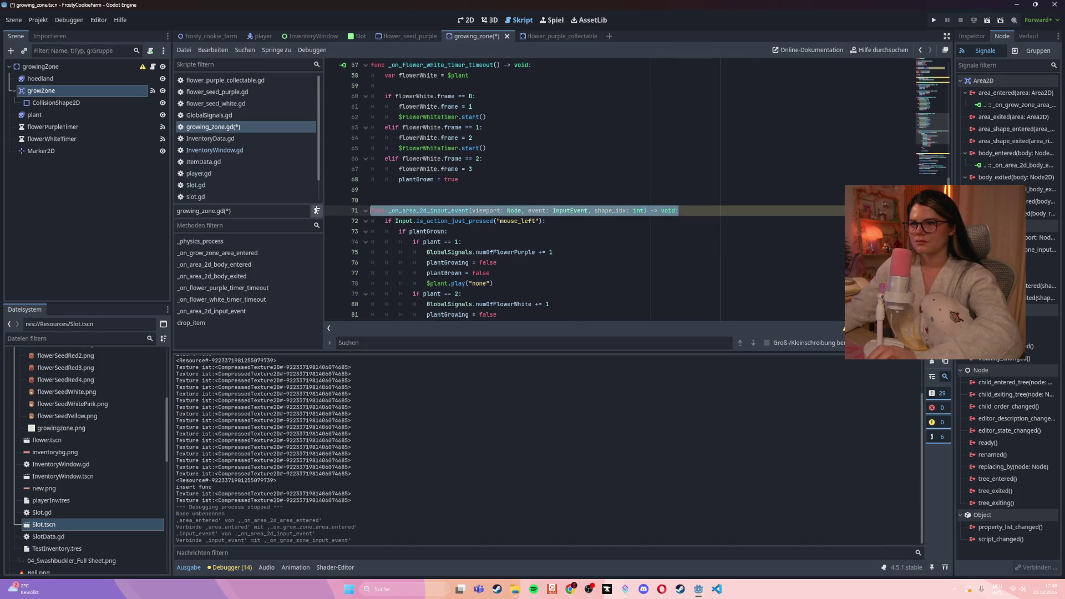
{"action": "type", "text": "func _on_grow_zone_input_event(viewport: Node, event: InputEvent, shape_idx: int) -> void:"}
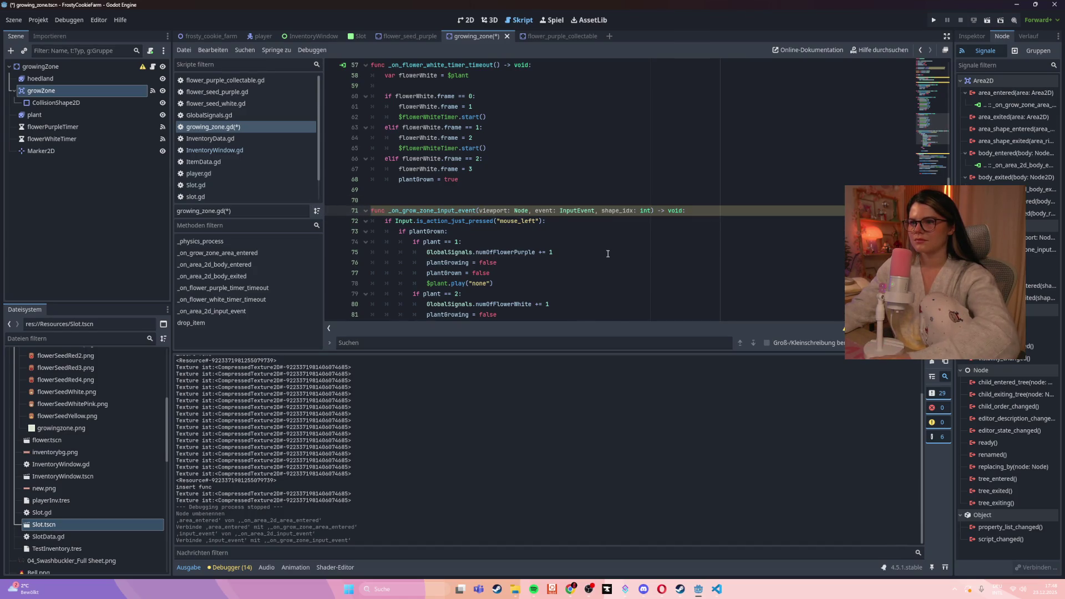
{"action": "key", "text": "ctrl+s"}
{"action": "left_click", "coordinate": [608, 254]}
{"action": "key", "text": "ctrl+s"}
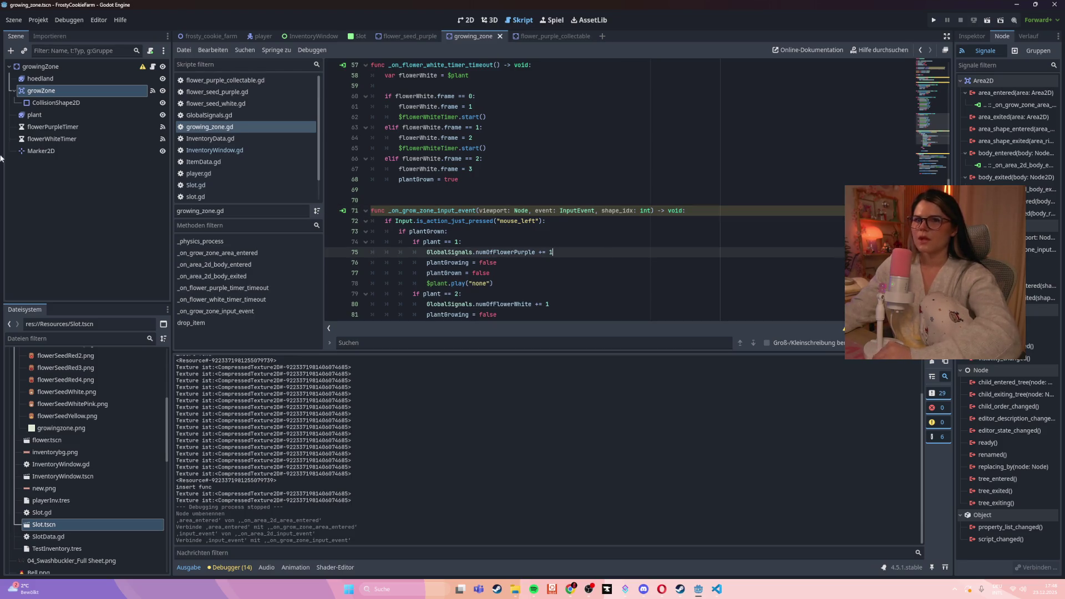
{"action": "left_click", "coordinate": [34, 66]}
{"action": "right_click", "coordinate": [35, 67]}
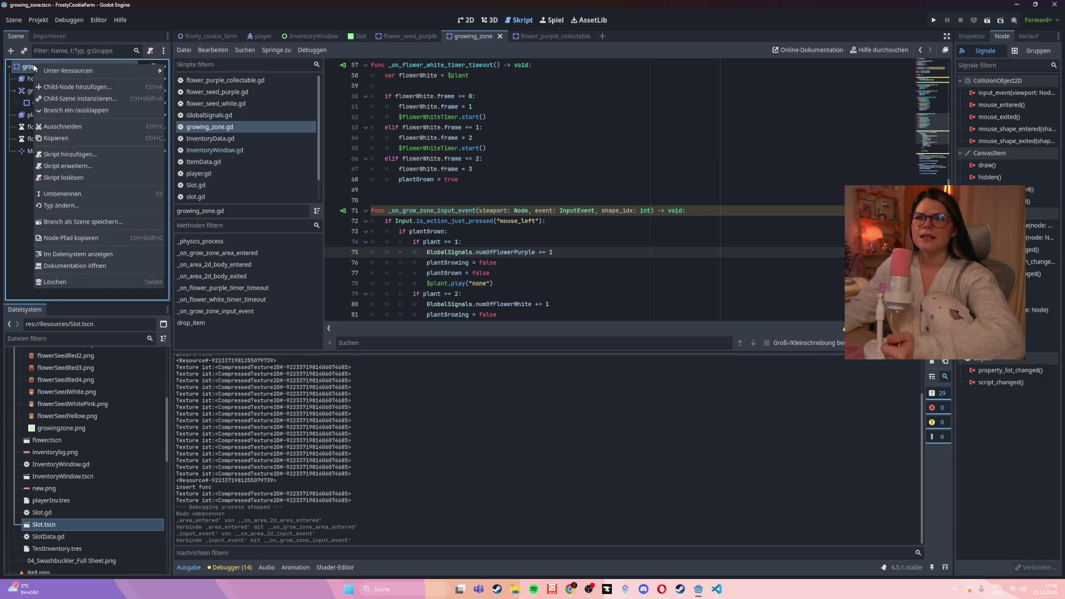
- Add an Area2D child to growingZone and name it PickUP
{"action": "left_click", "coordinate": [55, 85]}
{"action": "type", "text": "are"}
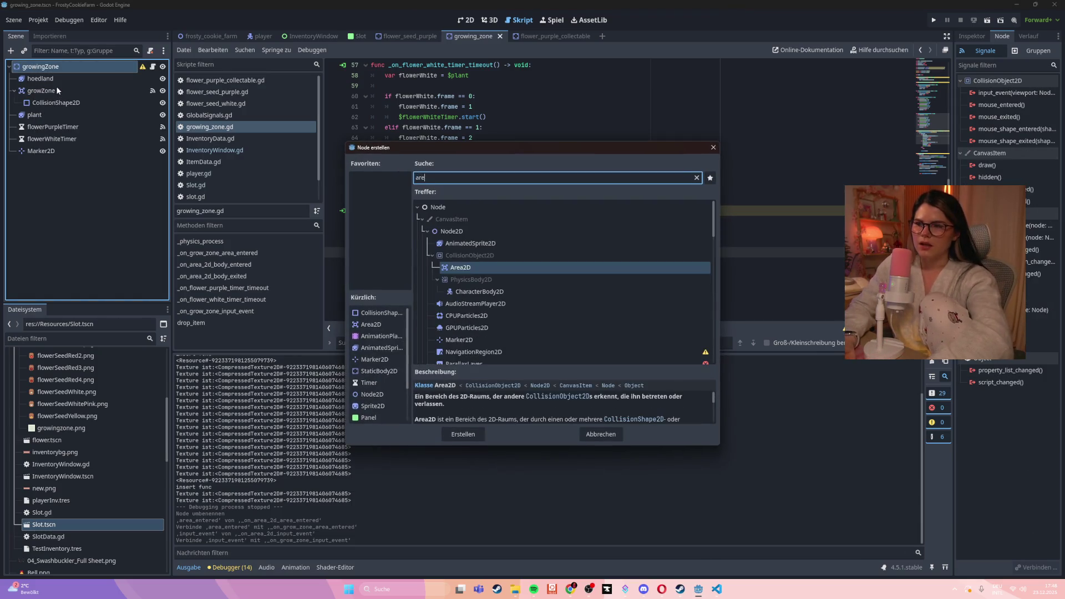
{"action": "left_click", "coordinate": [478, 438]}
{"action": "left_click", "coordinate": [42, 163]}
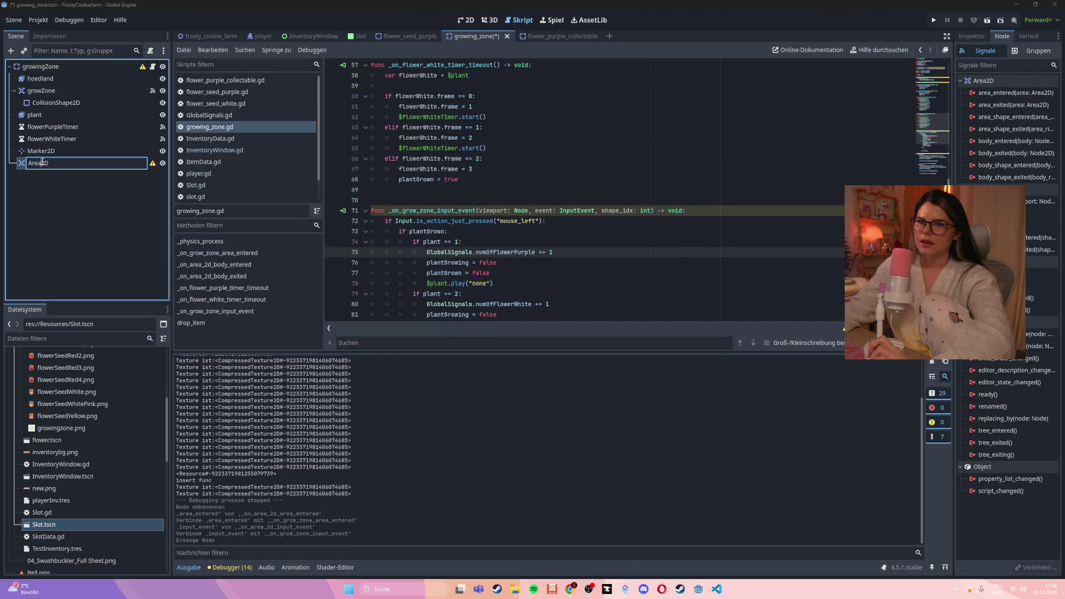
{"action": "double_click", "coordinate": [60, 165]}
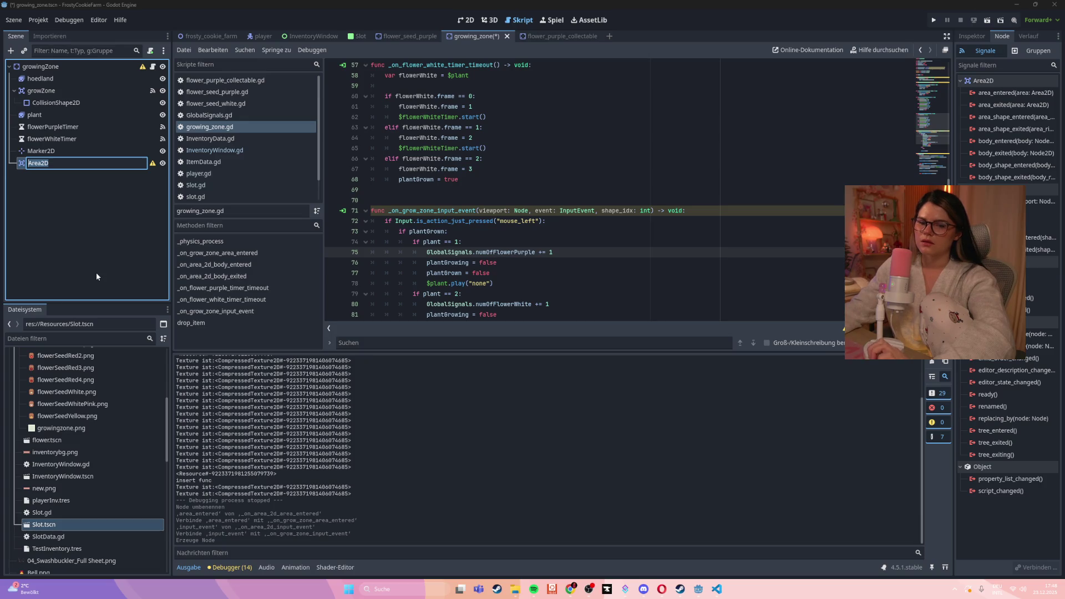
{"action": "type", "text": "Bo"}
{"action": "key", "text": "BackSpace"}
{"action": "key", "text": "BackSpace"}
{"action": "type", "text": "Area2D"}
{"action": "key", "text": "Return"}
{"action": "type", "text": "PickUP"}
{"action": "key", "text": "Return"}
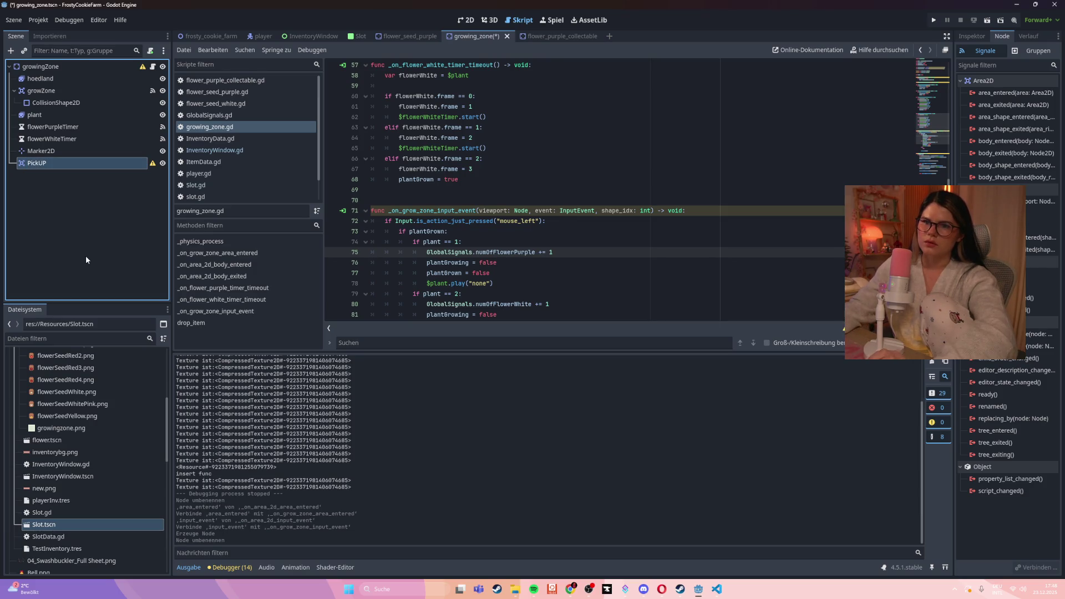
- Give PickUP a CollisionShape2D with a CircleShape2D enlarged well beyond the plant square
{"action": "right_click", "coordinate": [69, 162]}
{"action": "left_click", "coordinate": [89, 167]}
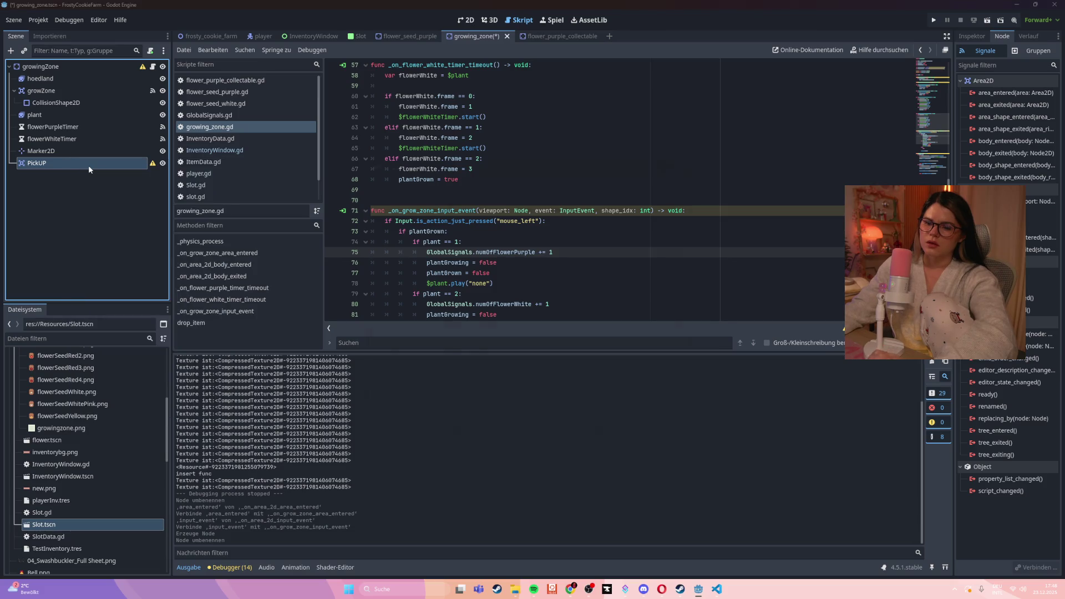
{"action": "type", "text": "coll"}
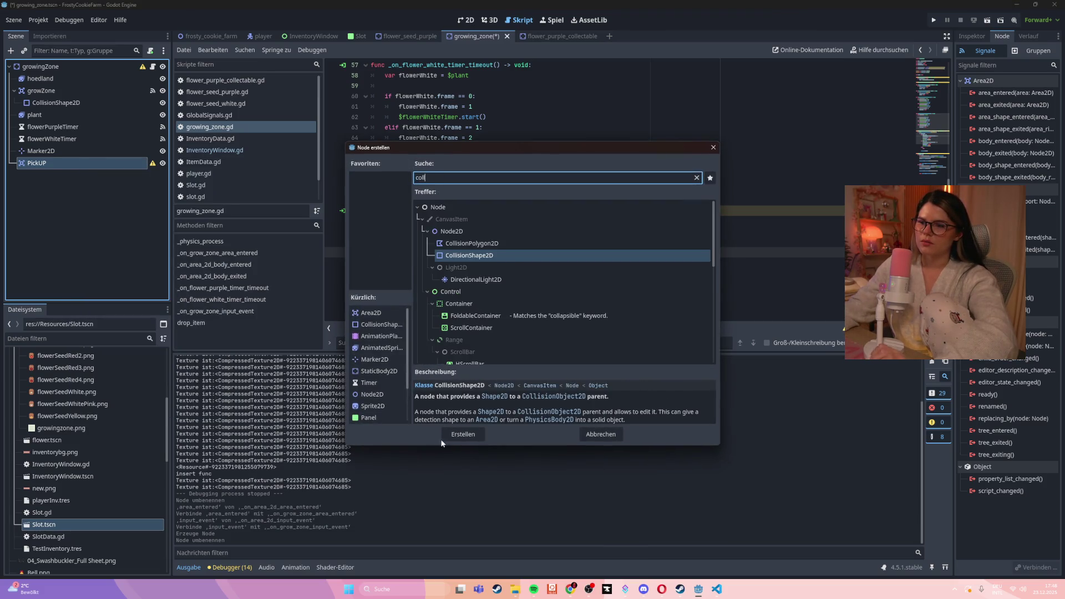
{"action": "left_click", "coordinate": [463, 435]}
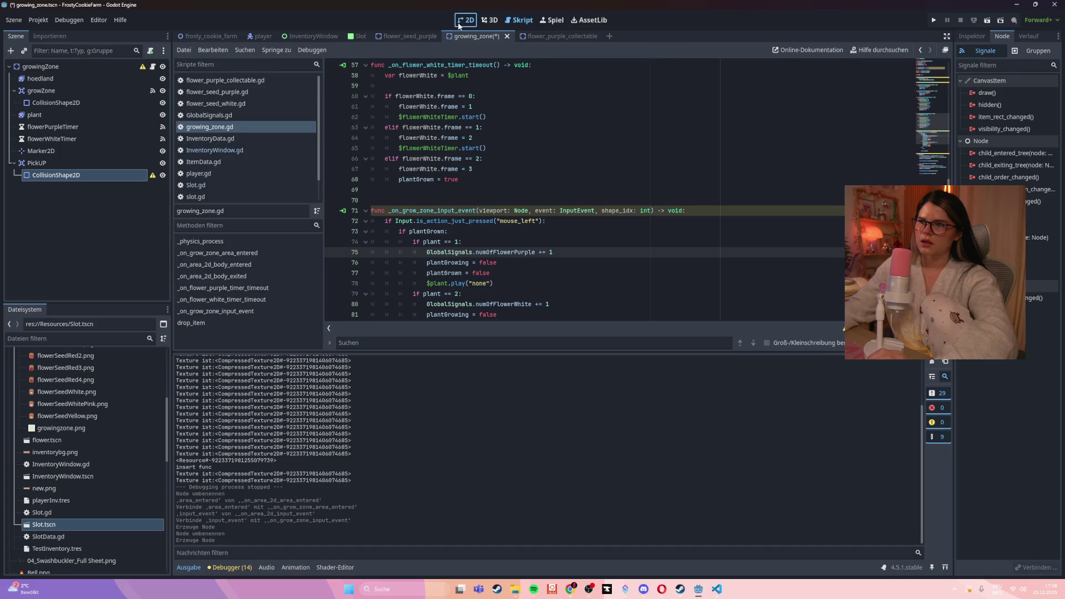
{"action": "left_click", "coordinate": [466, 20]}
{"action": "left_click", "coordinate": [105, 163]}
{"action": "left_click", "coordinate": [103, 176]}
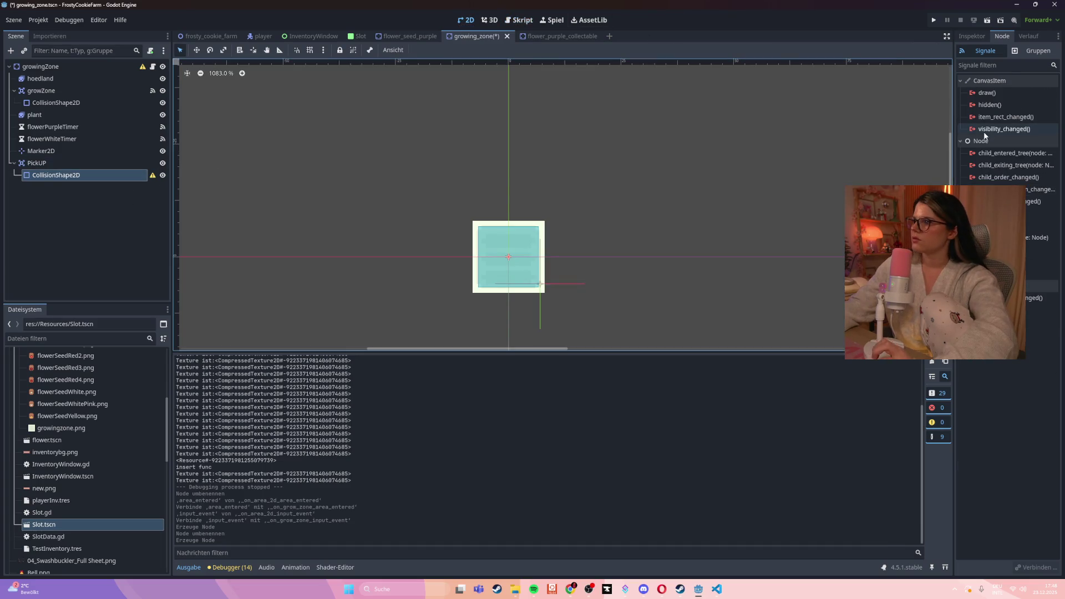
{"action": "left_click", "coordinate": [966, 38]}
{"action": "left_click", "coordinate": [1050, 106]}
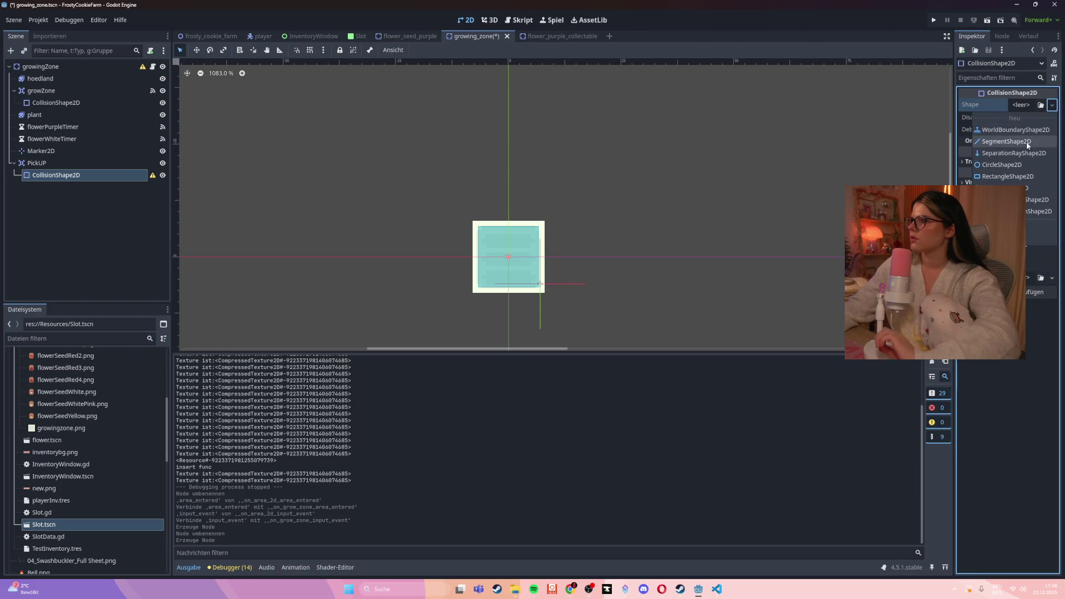
{"action": "left_click", "coordinate": [1021, 166]}
{"action": "mouse_move", "coordinate": [552, 261]}
{"action": "left_mouse_down"}
{"action": "mouse_move", "coordinate": [714, 268]}
{"action": "mouse_move", "coordinate": [612, 266]}
{"action": "mouse_move", "coordinate": [640, 266]}
{"action": "left_mouse_up"}
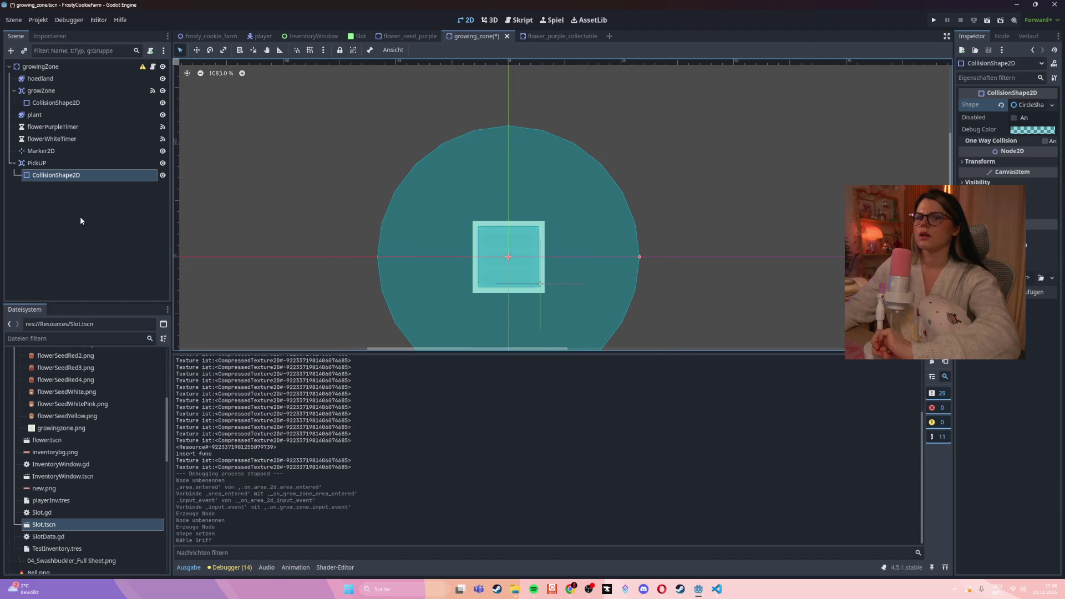
- Select PickUP and save the scene
{"action": "left_click", "coordinate": [82, 163]}
{"action": "key", "text": "ctrl+s"}
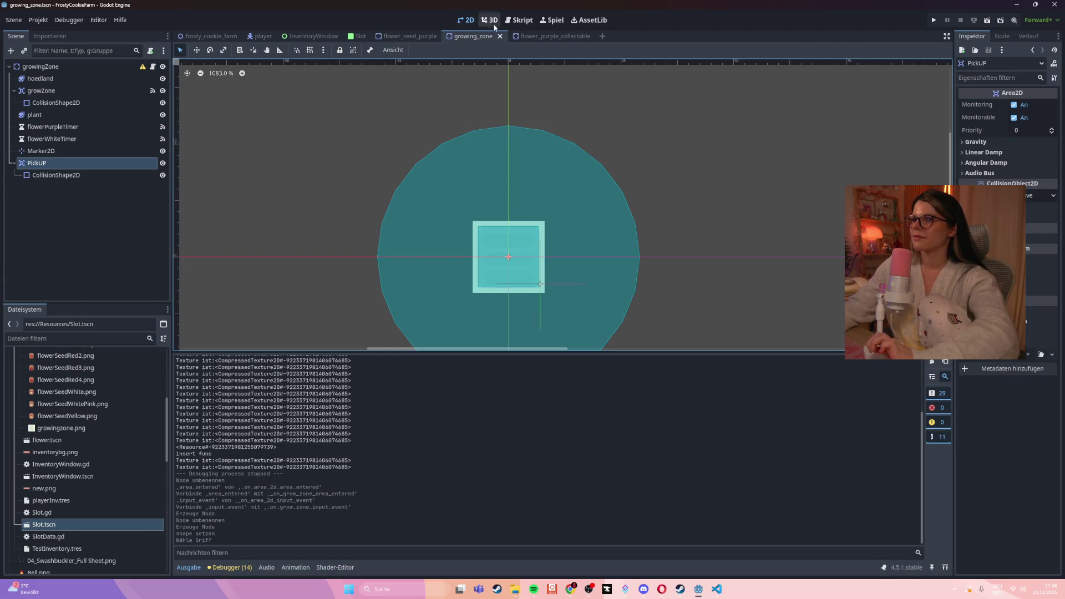
{"action": "left_click", "coordinate": [528, 22]}
{"action": "right_click", "coordinate": [55, 162]}
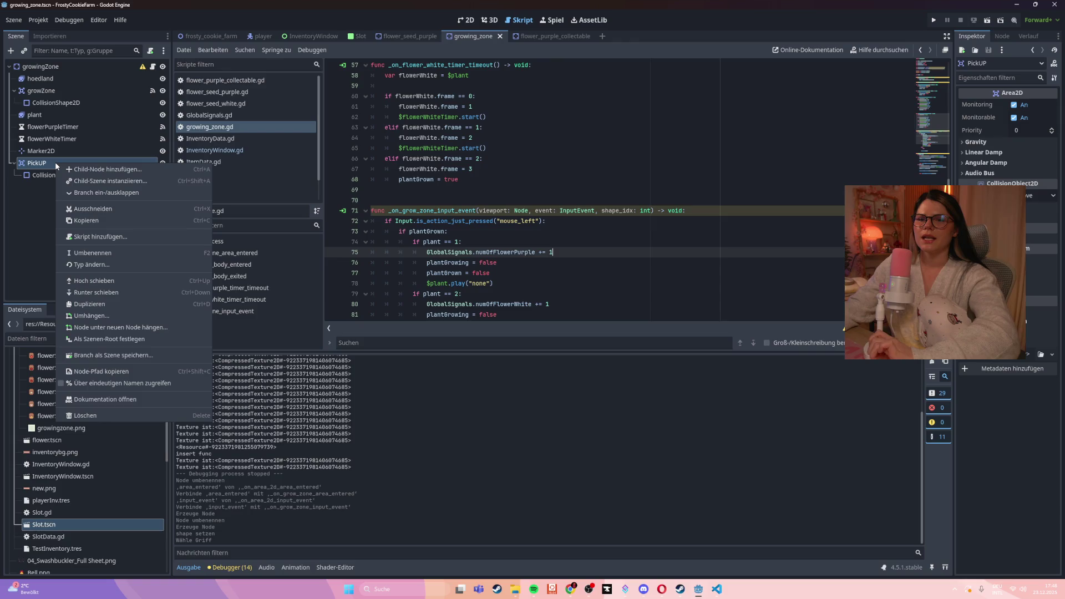
- Connect PickUP's body_entered signal and rename the existing handler to _on_pick_up_body_entered
{"action": "left_click", "coordinate": [55, 162]}
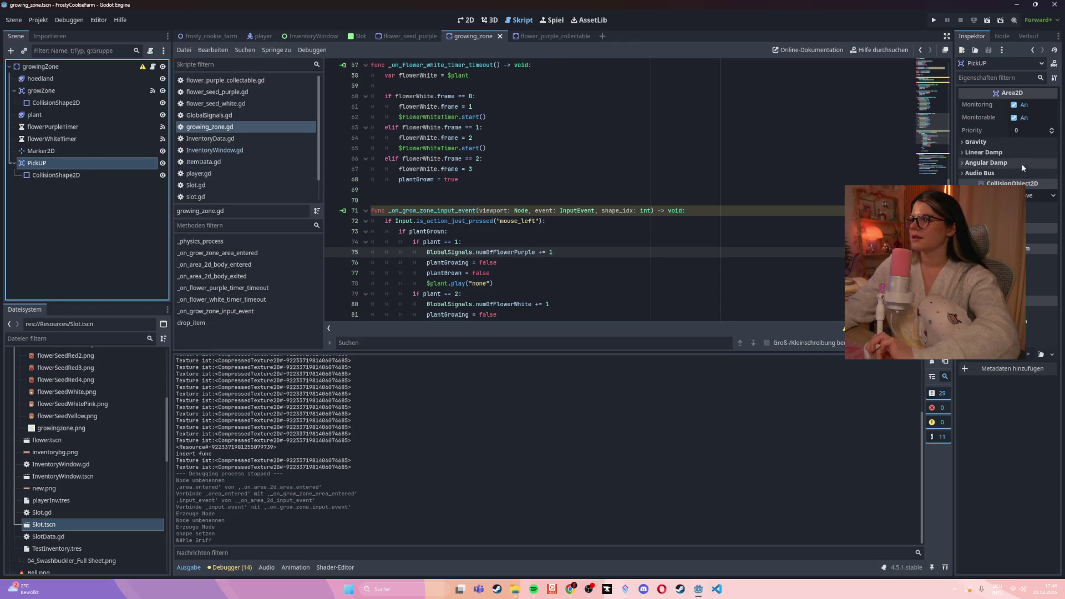
{"action": "left_click", "coordinate": [1002, 36]}
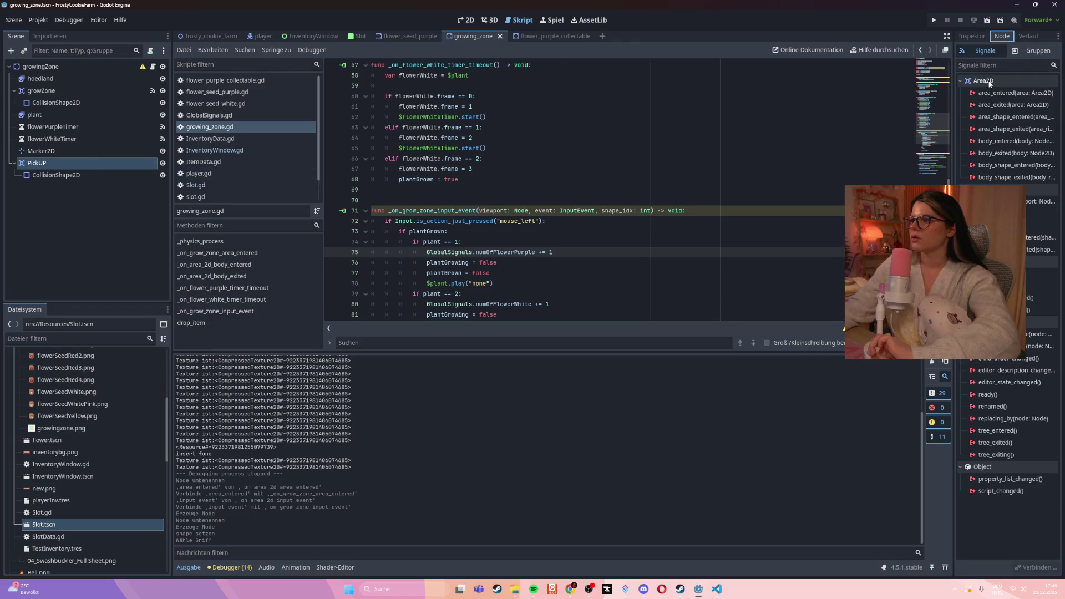
{"action": "double_click", "coordinate": [1006, 141]}
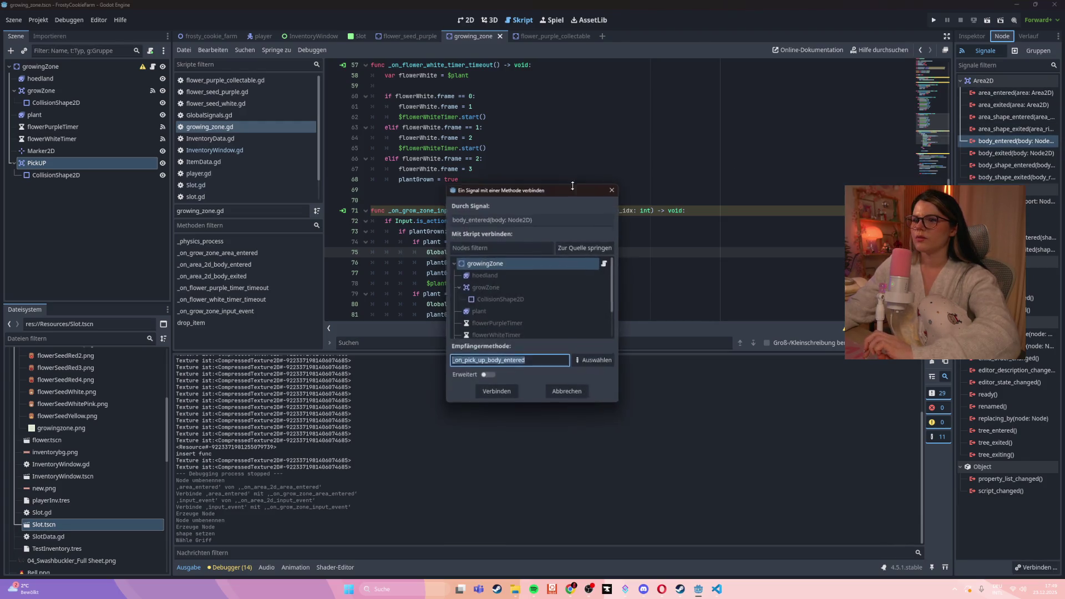
{"action": "left_click", "coordinate": [498, 393]}
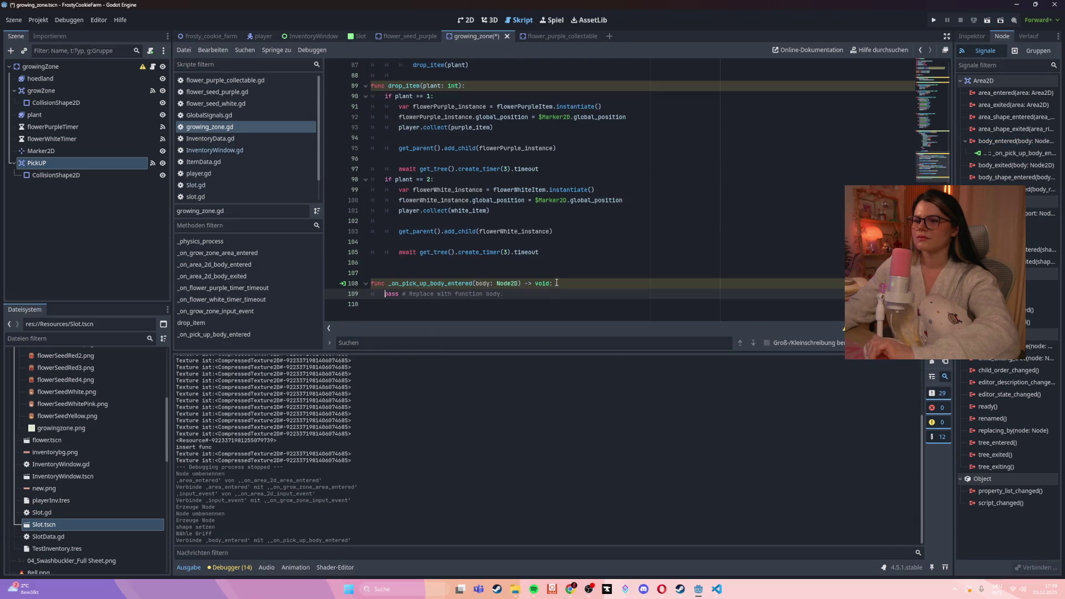
{"action": "left_click_drag", "start_coordinate": [556, 283], "coordinate": [351, 286]}
{"action": "key", "text": "ctrl+c"}
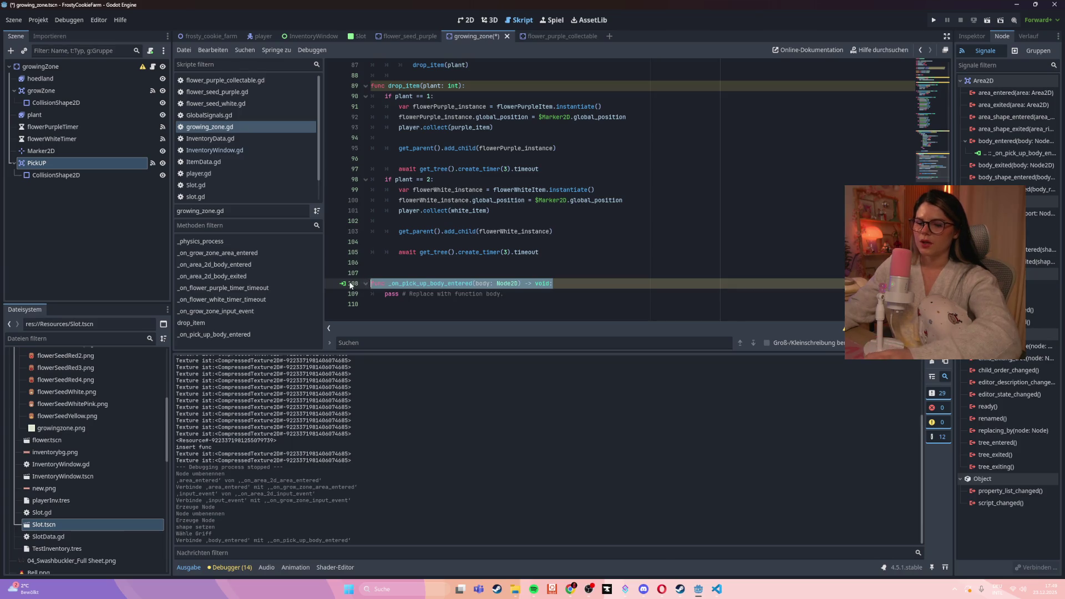
{"action": "key", "text": "ctrl+shift+k"}
{"action": "key", "text": "ctrl+shift+k"}
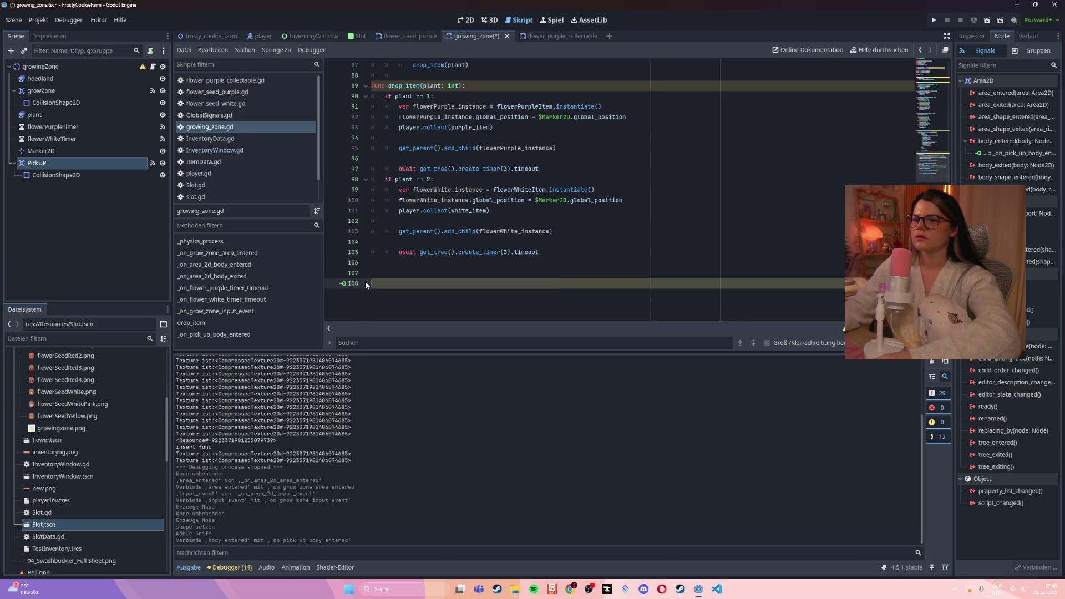
{"action": "key", "text": "ctrl+s"}
{"action": "scroll", "coordinate": [496, 271], "scroll_direction": "up", "scroll_amount": 15}
{"action": "scroll", "coordinate": [496, 268], "scroll_direction": "down", "scroll_amount": 1}
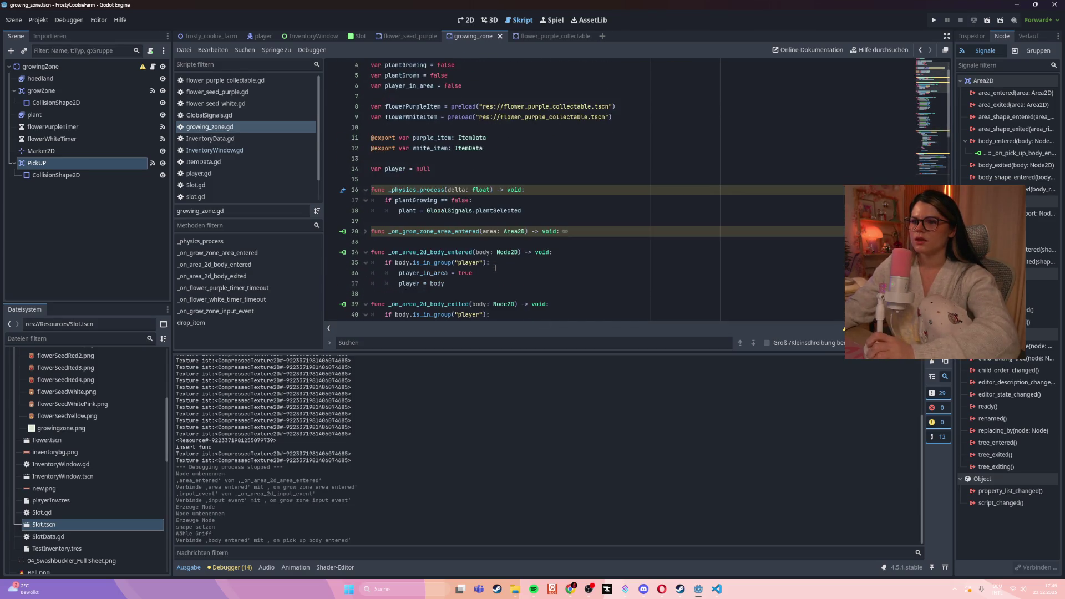
{"action": "triple_click", "coordinate": [562, 255]}
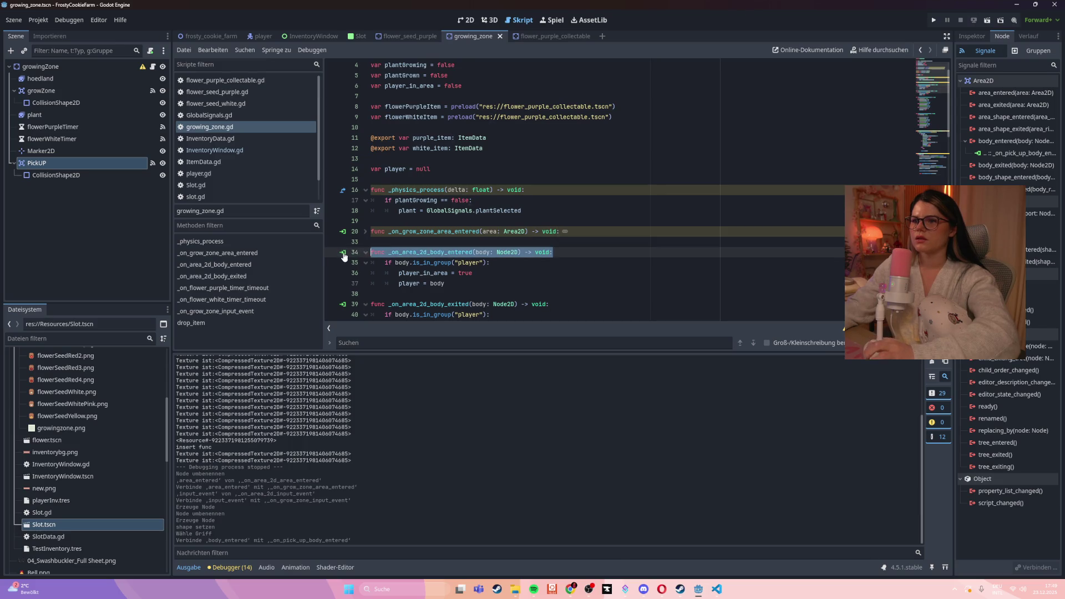
{"action": "key", "text": "ctrl+v"}
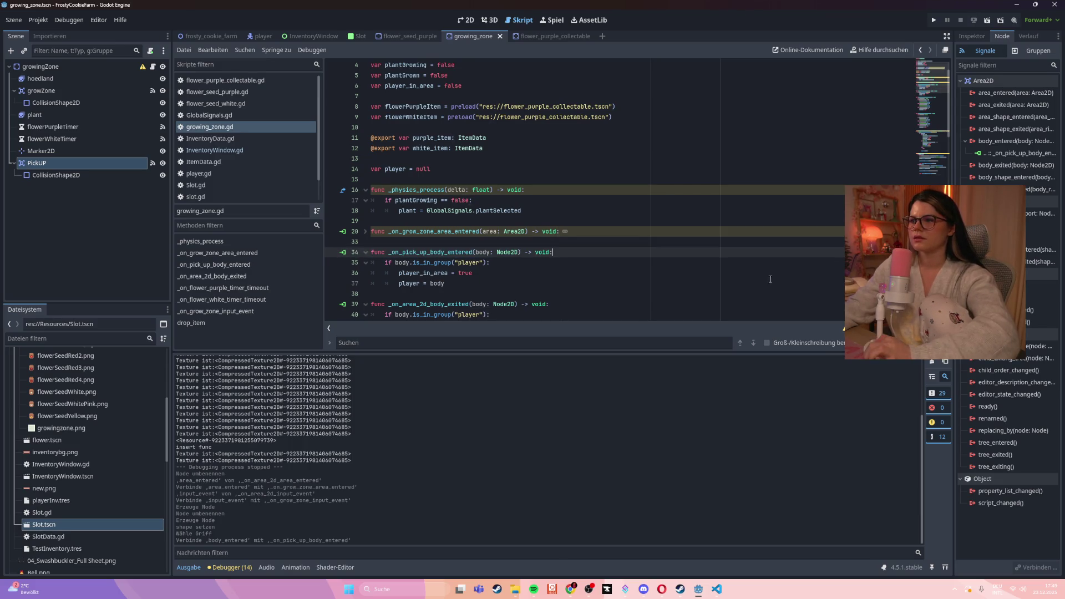
- Connect body_exited, rename the old handler to _on_pick_up_body_exited, and run the game
{"action": "double_click", "coordinate": [989, 166]}
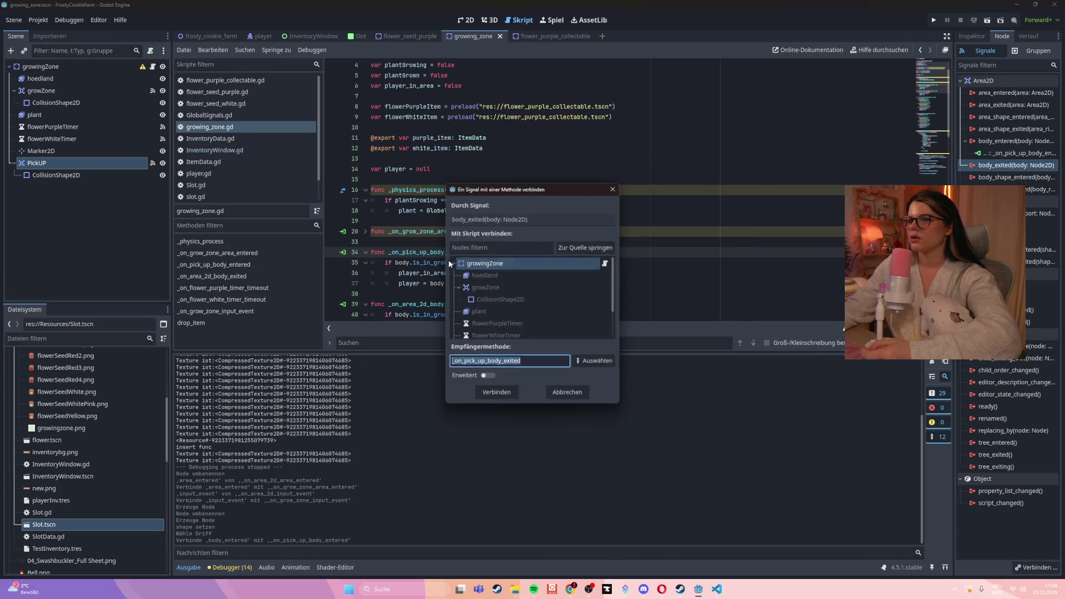
{"action": "left_click", "coordinate": [497, 394]}
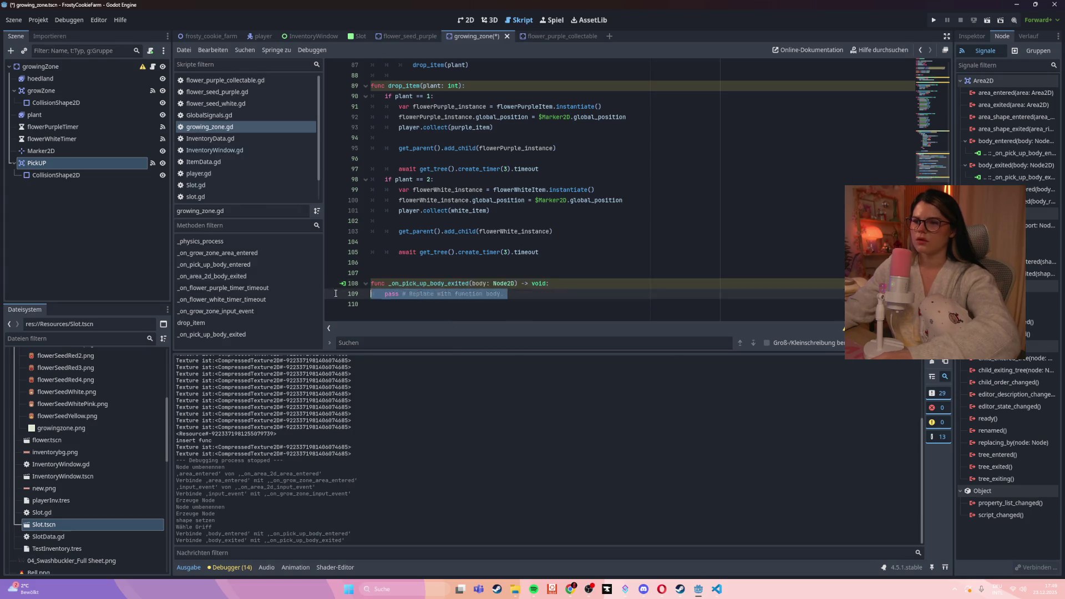
{"action": "key", "text": "ctrl+z"}
{"action": "key", "text": "ctrl+s"}
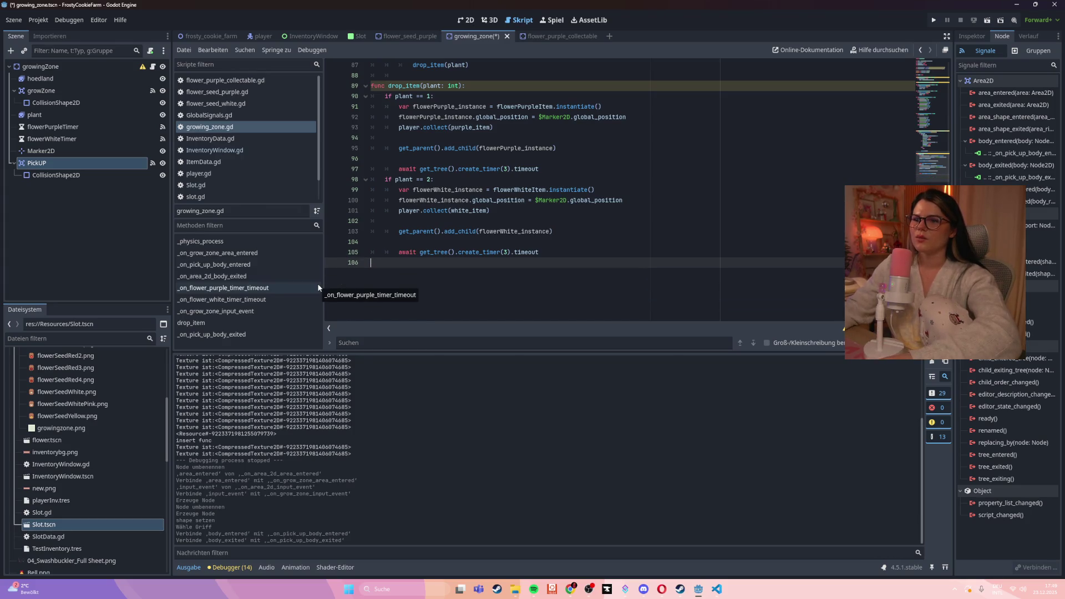
{"action": "left_click", "coordinate": [217, 311]}
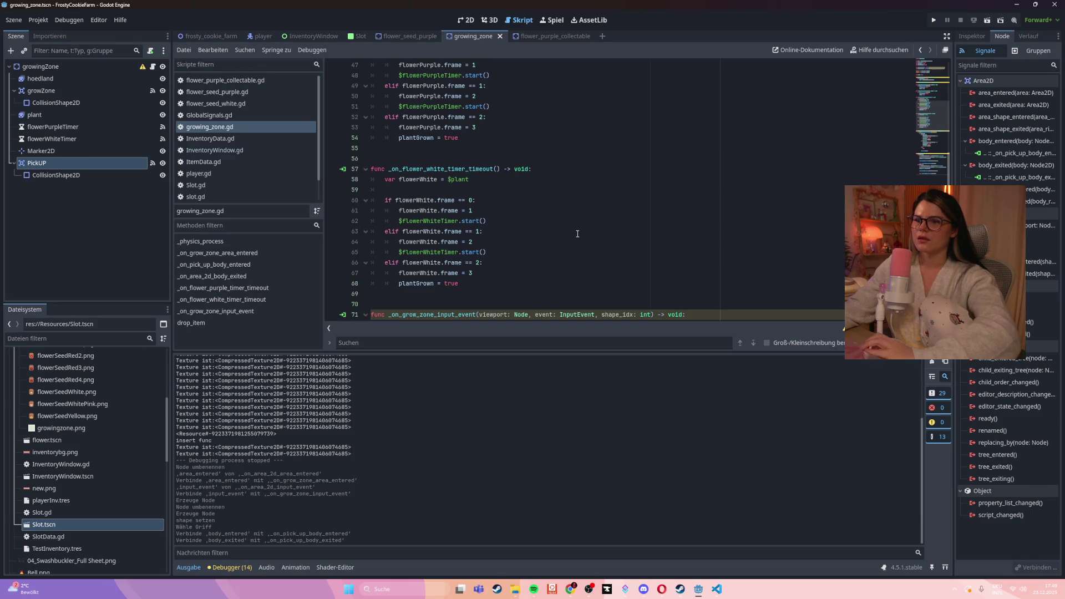
{"action": "scroll", "coordinate": [578, 234], "scroll_direction": "up", "scroll_amount": 5}
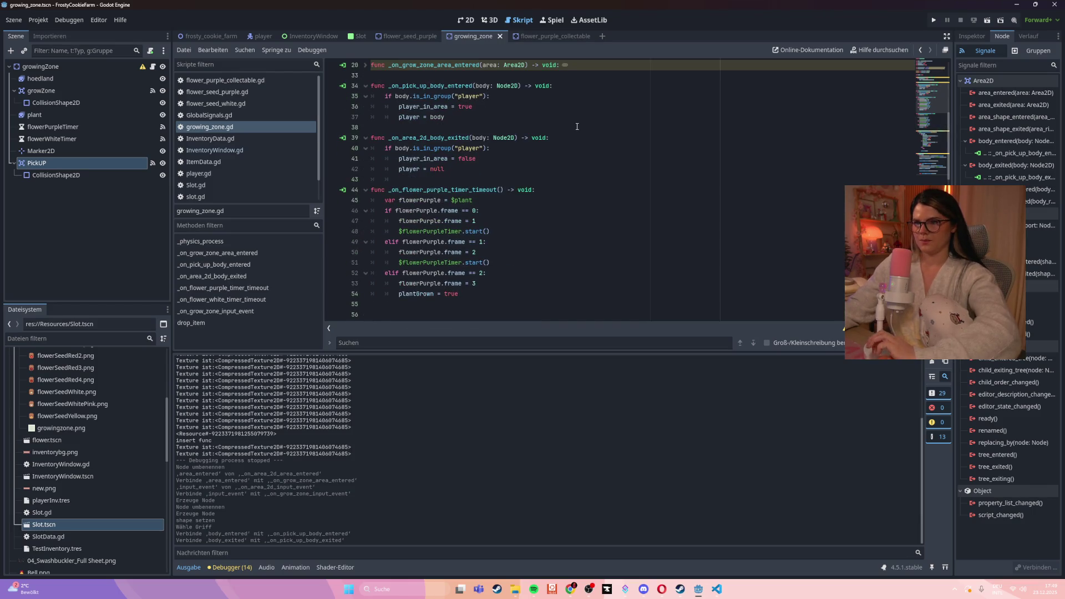
{"action": "left_click_drag", "start_coordinate": [560, 139], "coordinate": [339, 140]}
{"action": "type", "text": "func _on_pick_up_body_exited(body: Node2D) -> void:"}
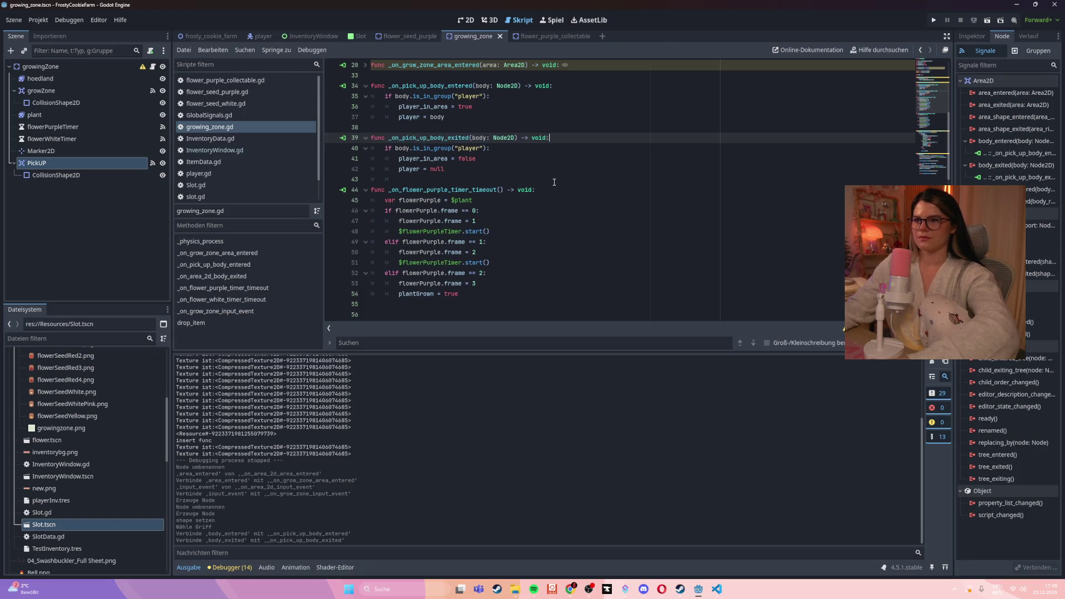
{"action": "left_click", "coordinate": [554, 182]}
{"action": "key", "text": "F5"}
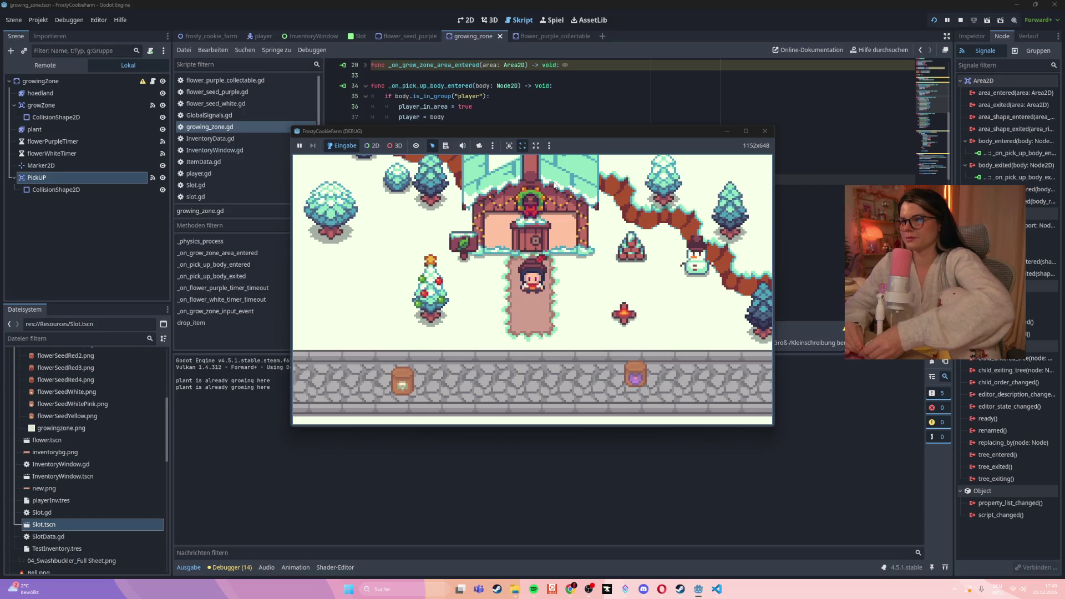
- Drop the purple seed bag on the grow zone and click the flower, triggering the Nil 'collect' error
{"action": "mouse_move", "coordinate": [592, 296]}
{"action": "left_mouse_down"}
{"action": "mouse_move", "coordinate": [463, 331]}
{"action": "mouse_move", "coordinate": [583, 257]}
{"action": "left_mouse_up"}
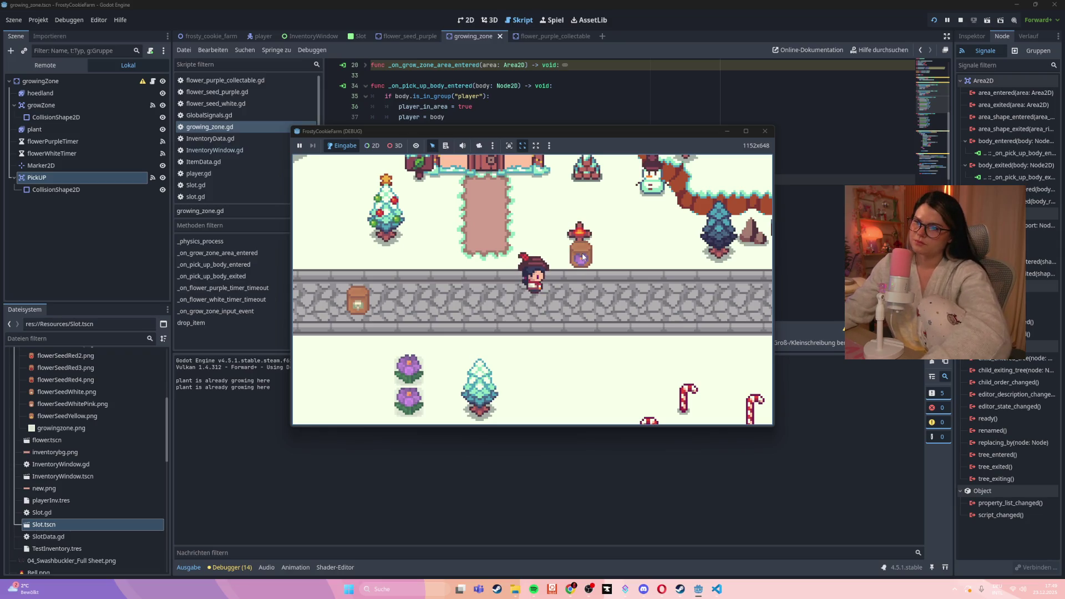
{"action": "left_click", "coordinate": [398, 376]}
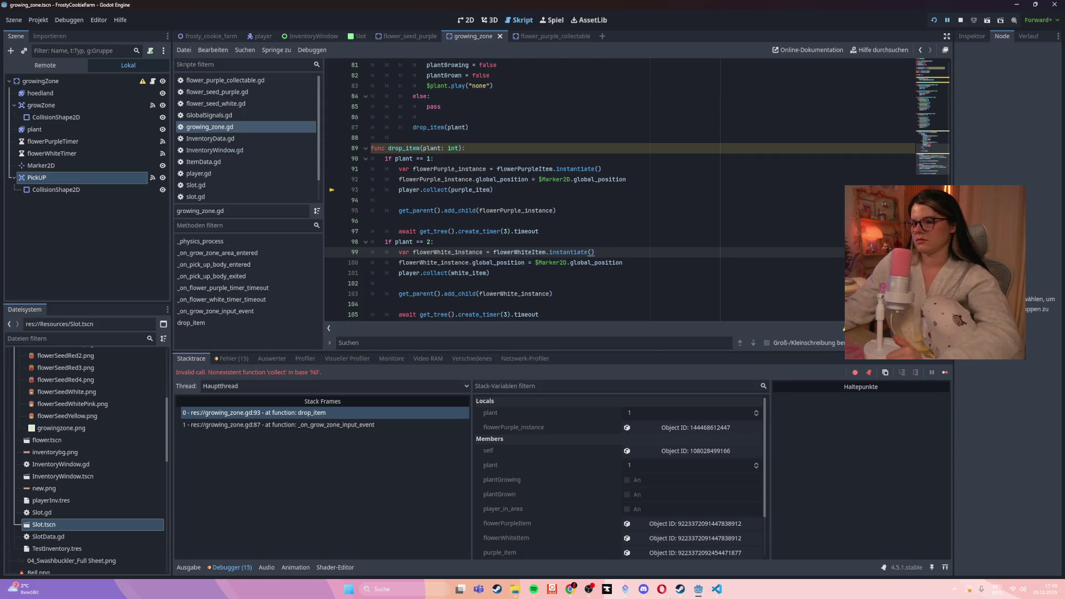
{"action": "left_click", "coordinate": [718, 590]}
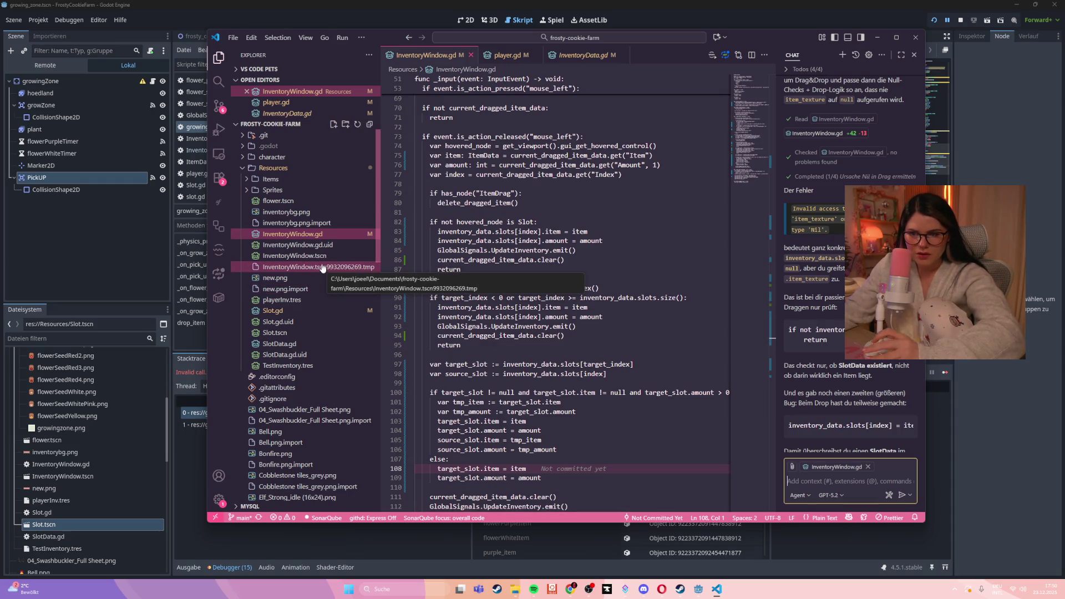
- Start a new AI chat in VS Code with growing_zone.gd open
{"action": "scroll", "coordinate": [320, 269], "scroll_direction": "down", "scroll_amount": 3}
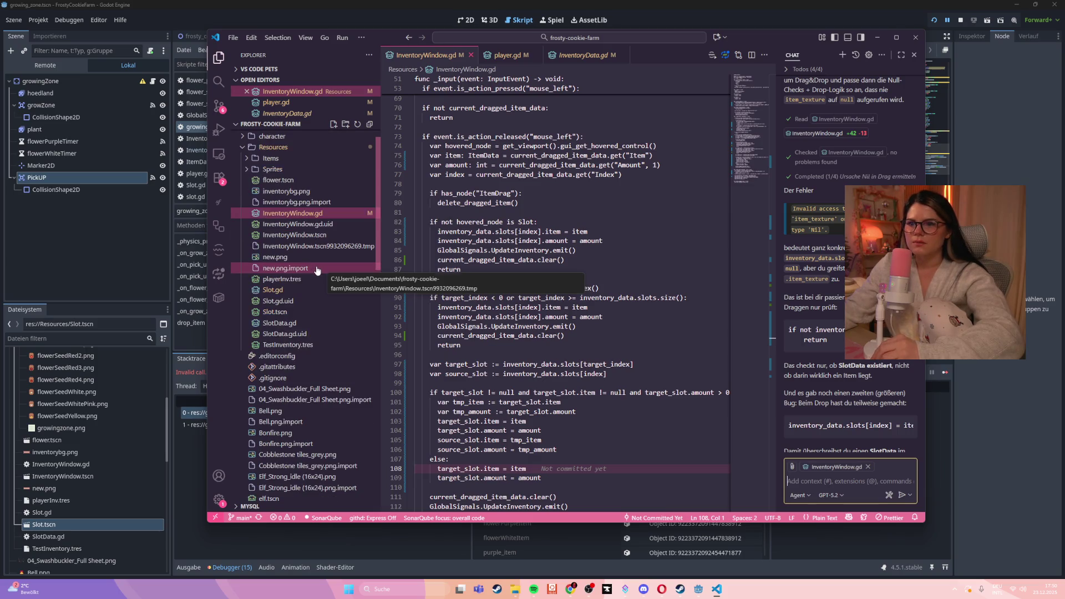
{"action": "scroll", "coordinate": [317, 270], "scroll_direction": "down", "scroll_amount": 8}
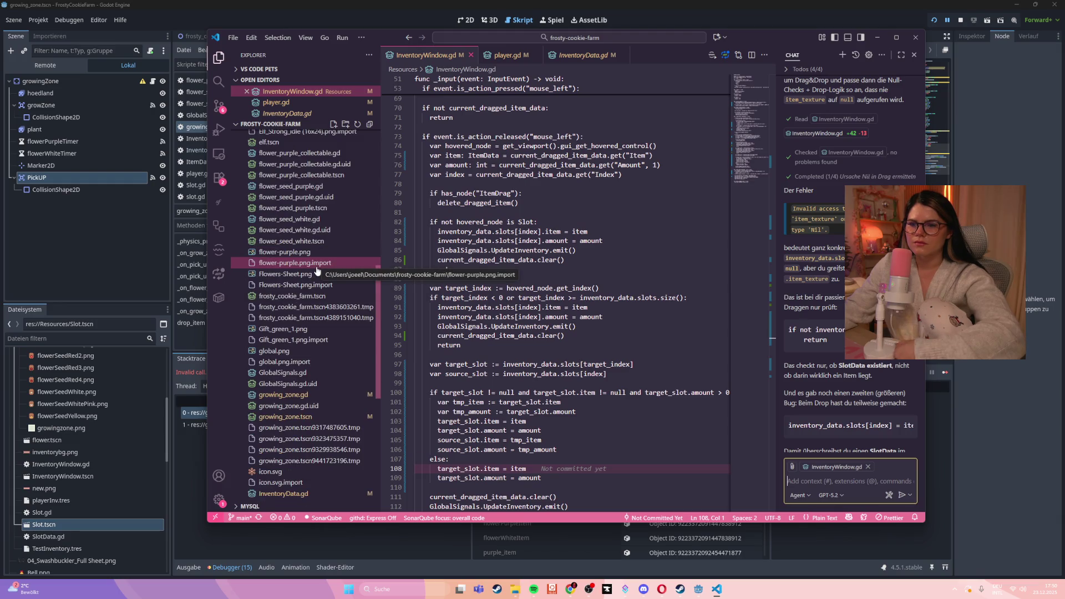
{"action": "left_click", "coordinate": [844, 56]}
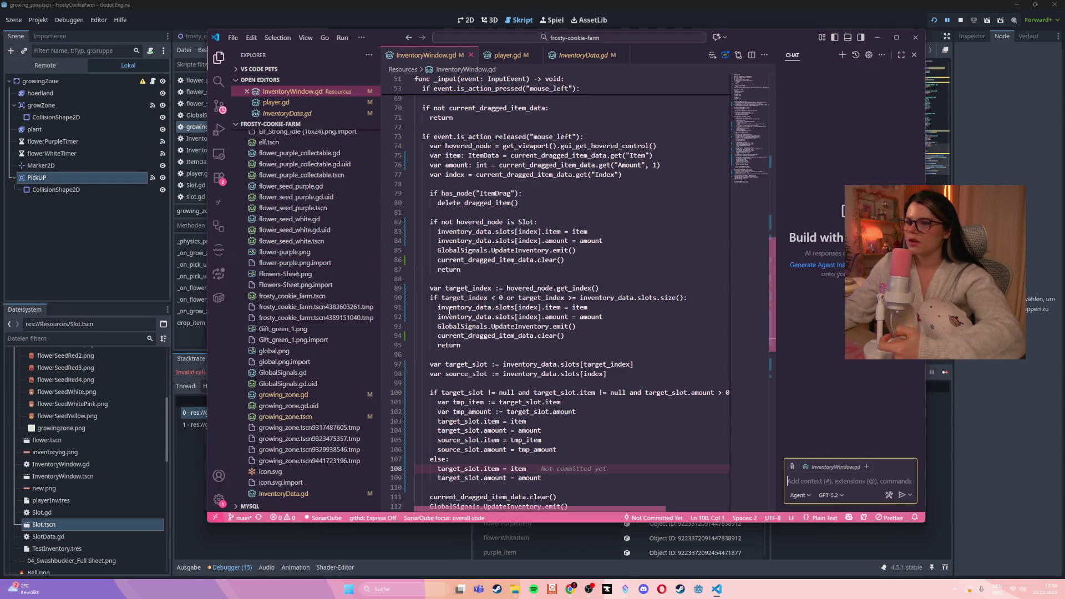
{"action": "left_click", "coordinate": [283, 396]}
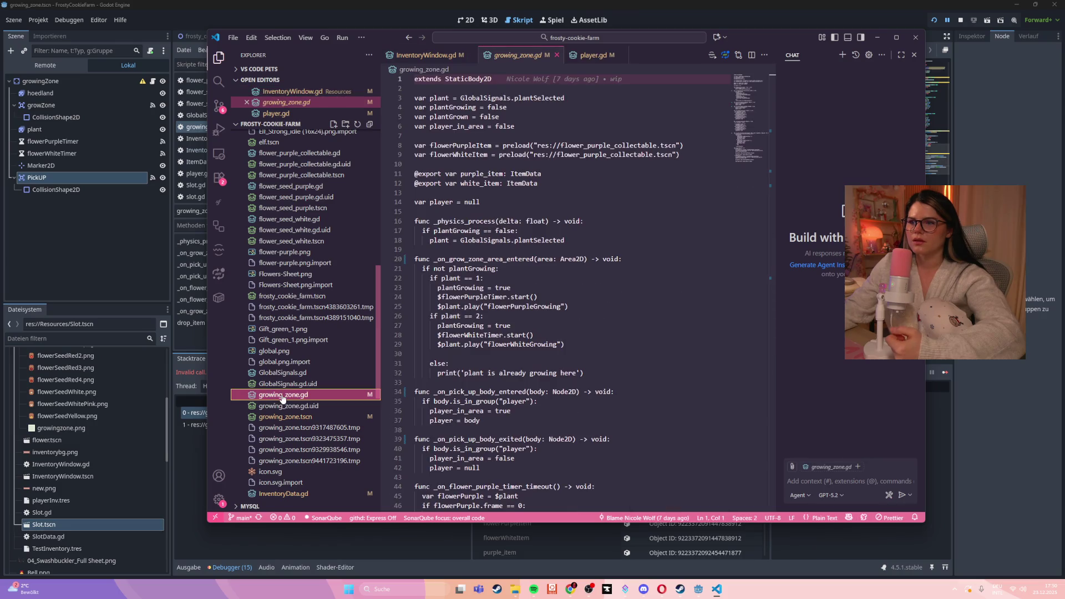
- Ask the chat in German whether Godot can use two Area2Ds: one for clicking, one larger for range
{"action": "left_click", "coordinate": [811, 485]}
{"action": "left_click", "coordinate": [811, 484]}
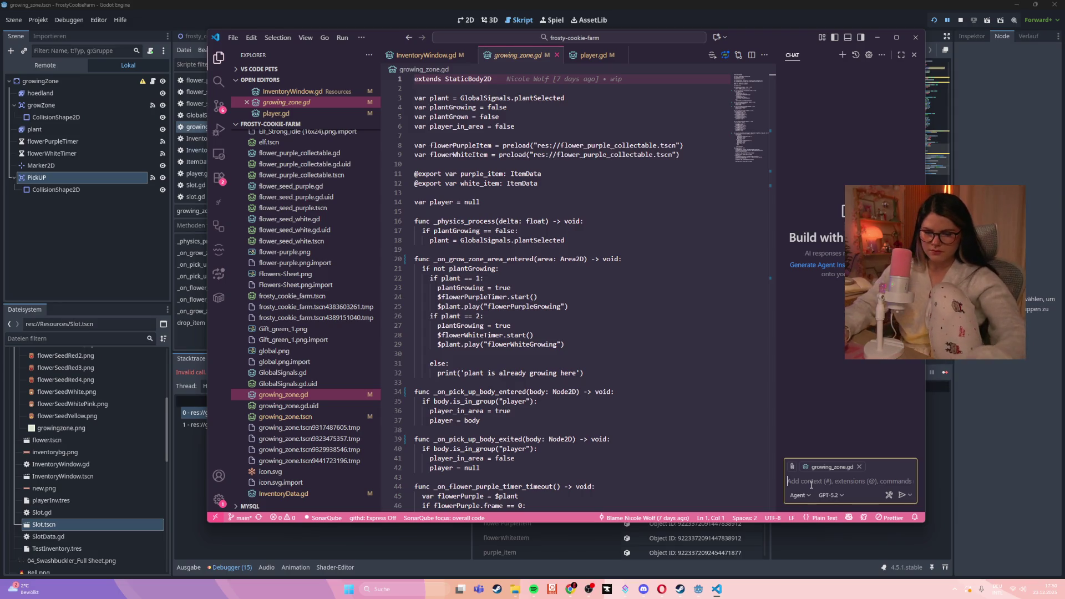
{"action": "type", "text": "gibt es die moeglichkeit in God"}
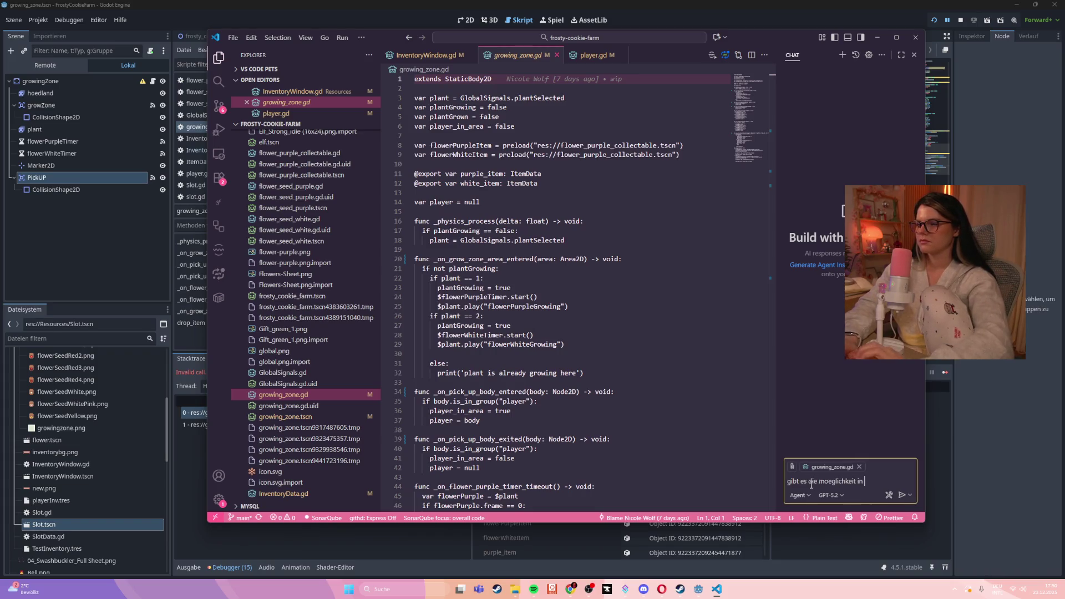
{"action": "type", "text": "ot 2 Area"}
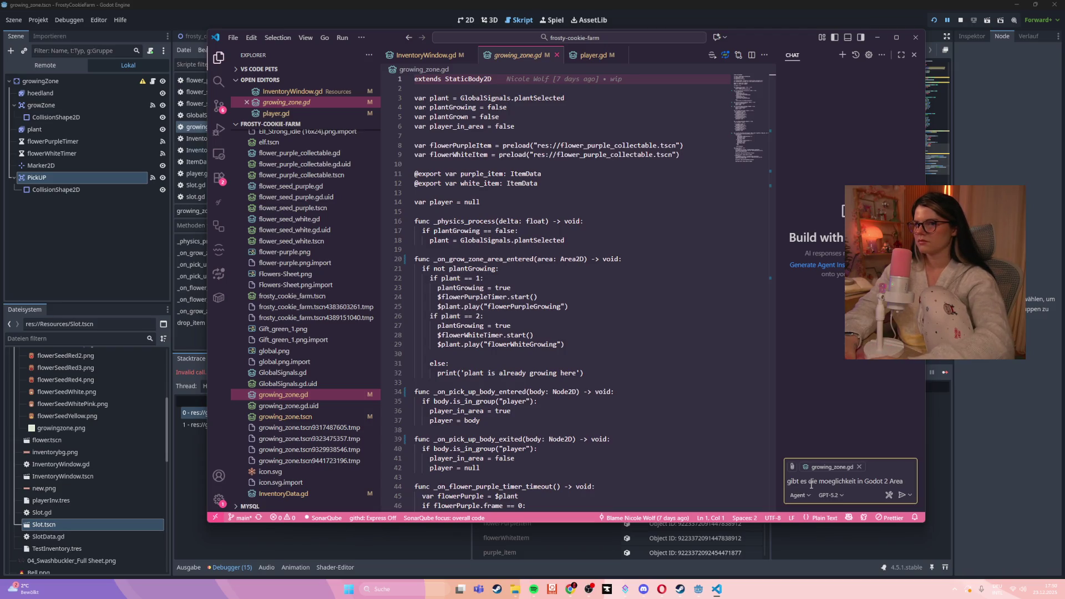
{"action": "type", "text": "2"}
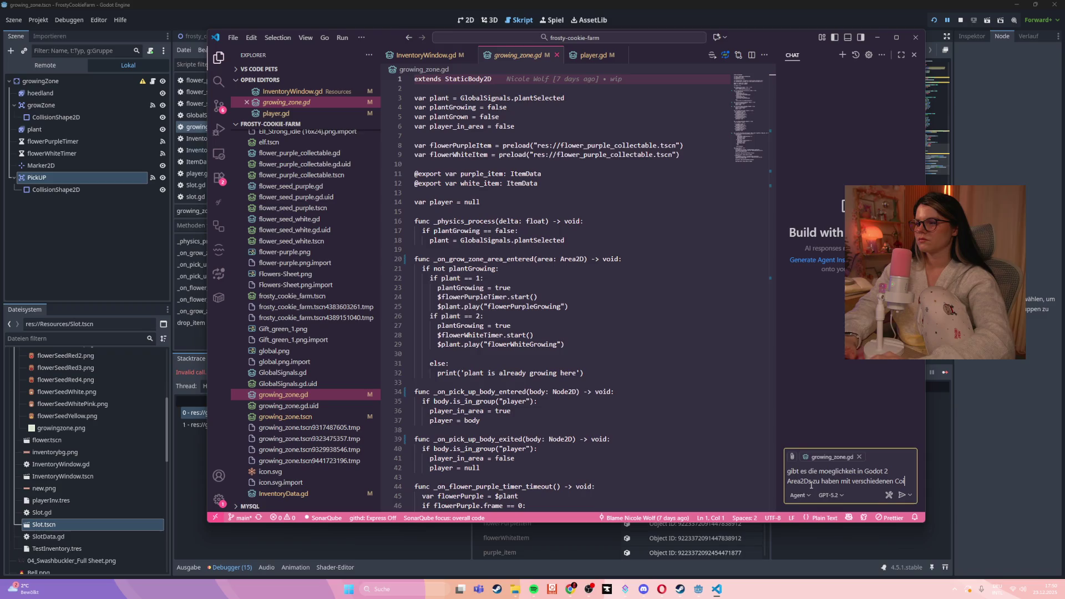
{"action": "type", "text": "llisionShapes. Mei"}
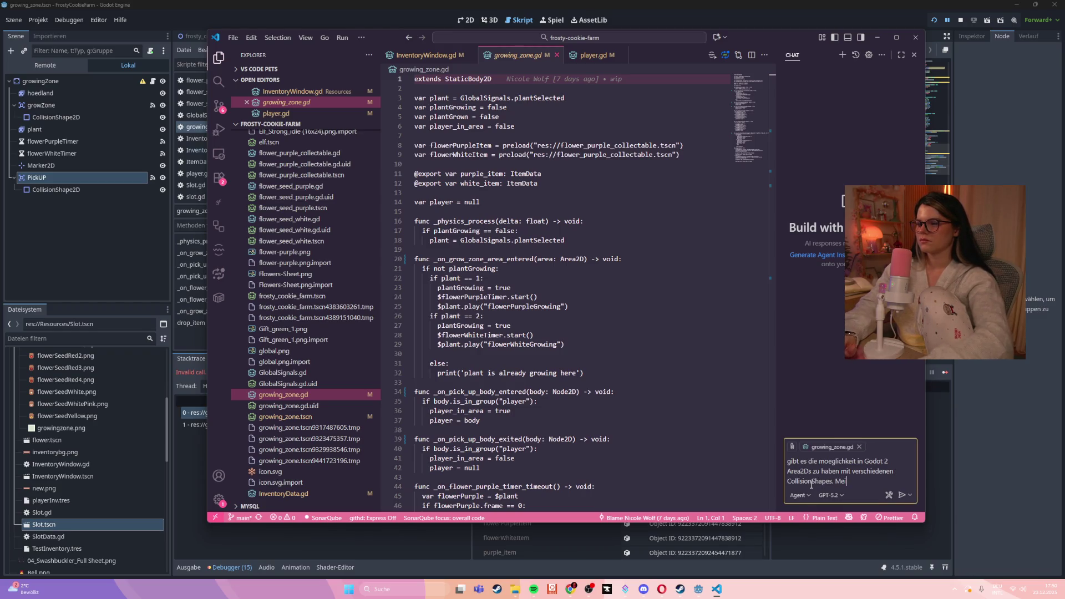
{"action": "type", "text": "n Pr"}
{"action": "type", "text": "robl"}
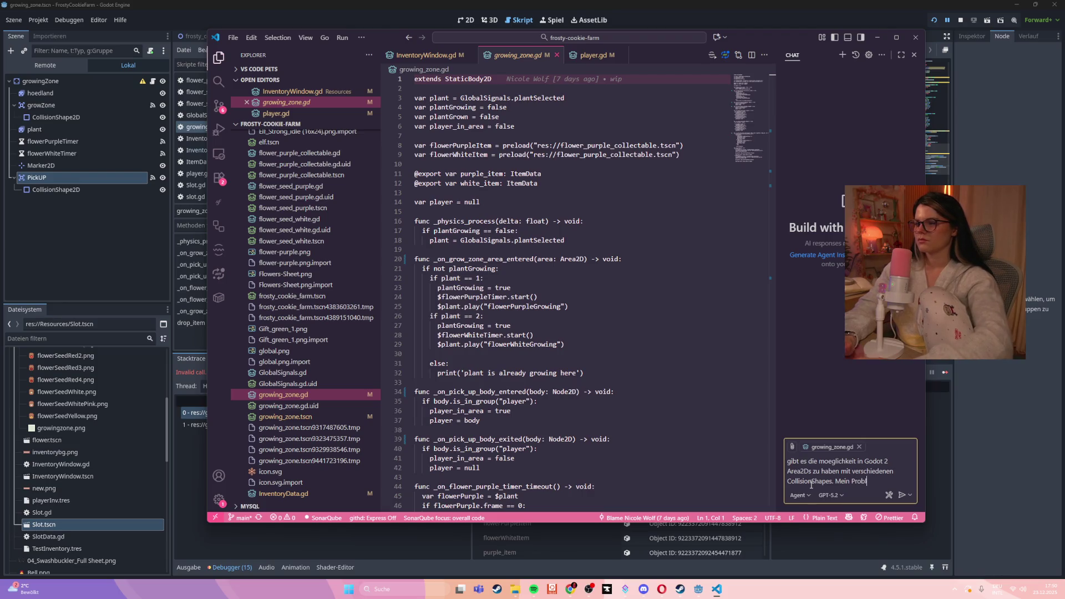
{"action": "type", "text": "em ist aktuell "}
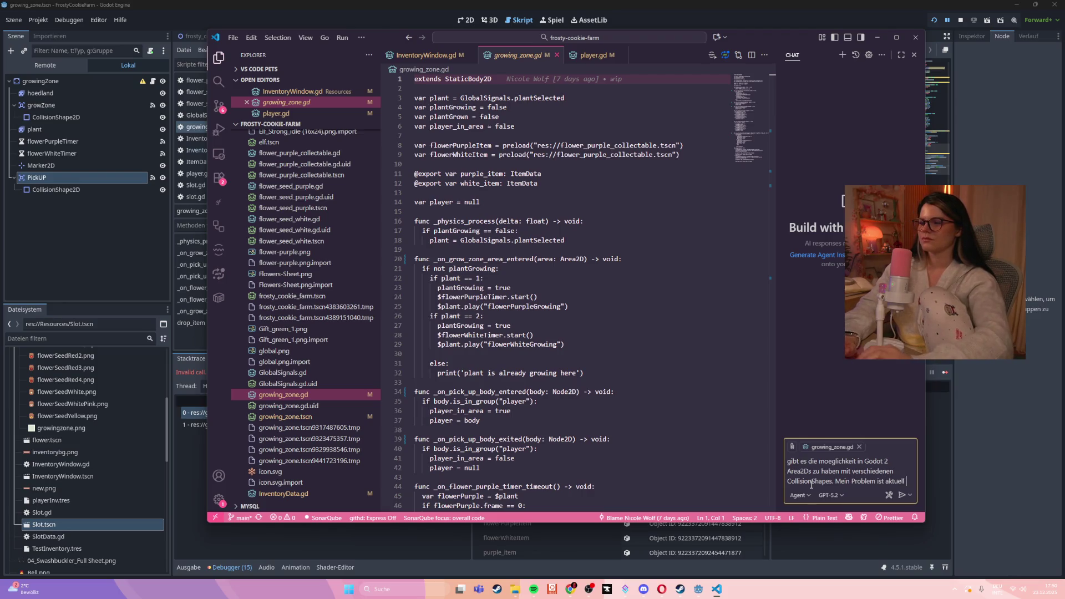
{"action": "type", "text": "das ich versuc"}
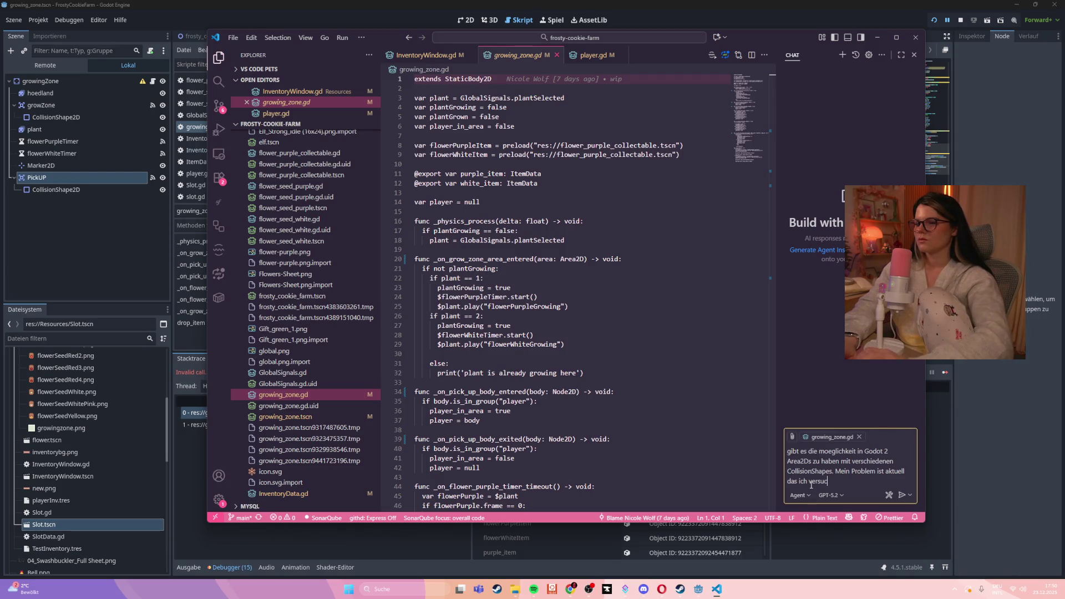
{"action": "key", "text": "BackSpace"}
{"action": "key", "text": "BackSpace"}
{"action": "key", "text": "BackSpace"}
{"action": "key", "text": "BackSpace"}
{"action": "key", "text": "BackSpace"}
{"action": "key", "text": "BackSpace"}
{"action": "type", "text": "einmal"}
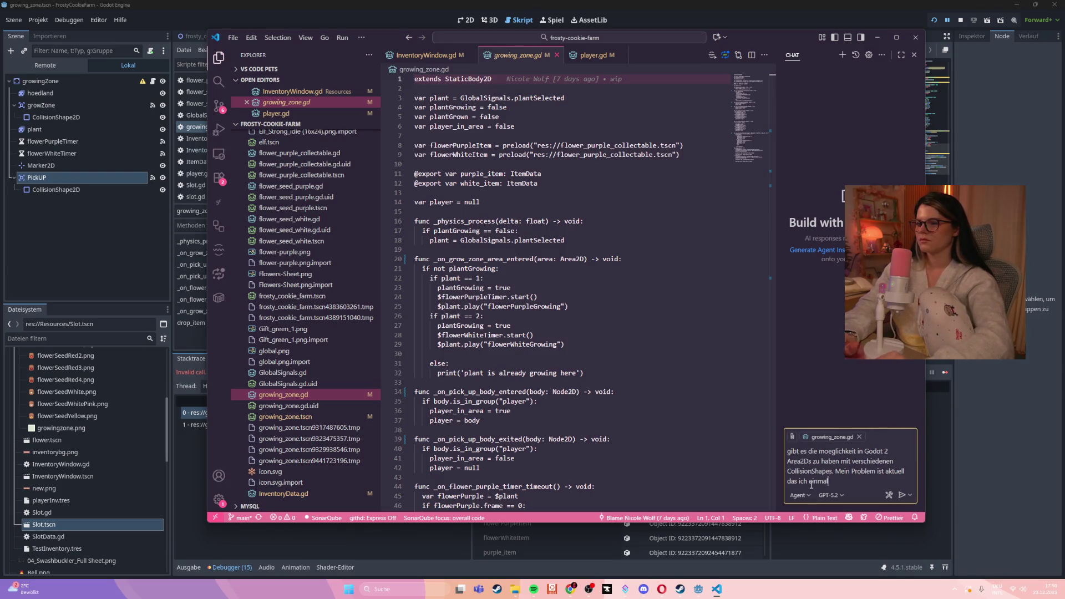
{"action": "type", "text": " ein I"}
{"action": "type", "text": "nput Area habe"}
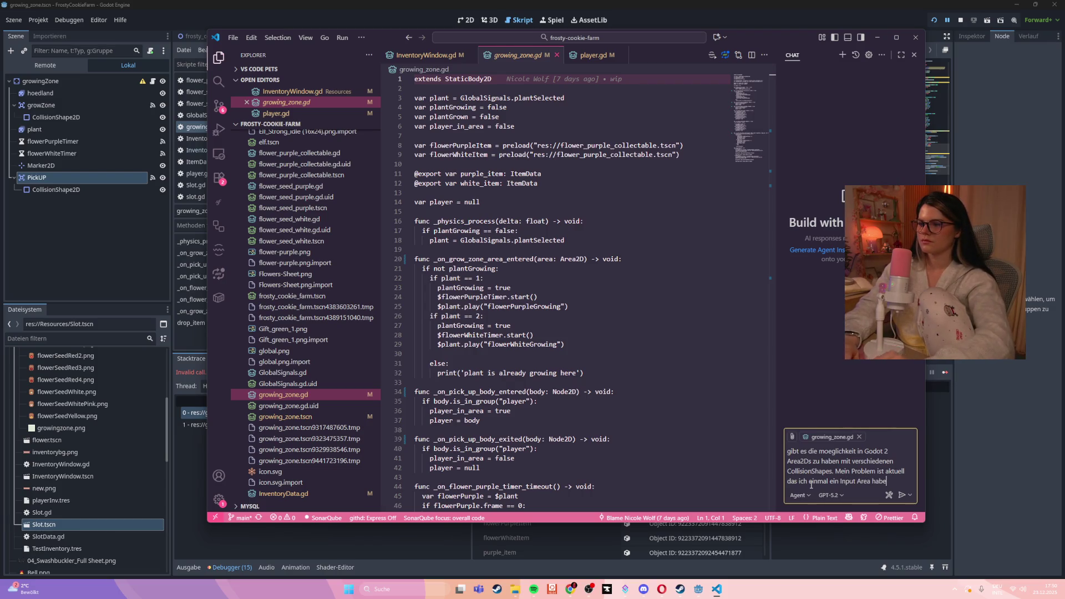
{"action": "type", "text": "lche"}
{"action": "type", "text": "uf ein"}
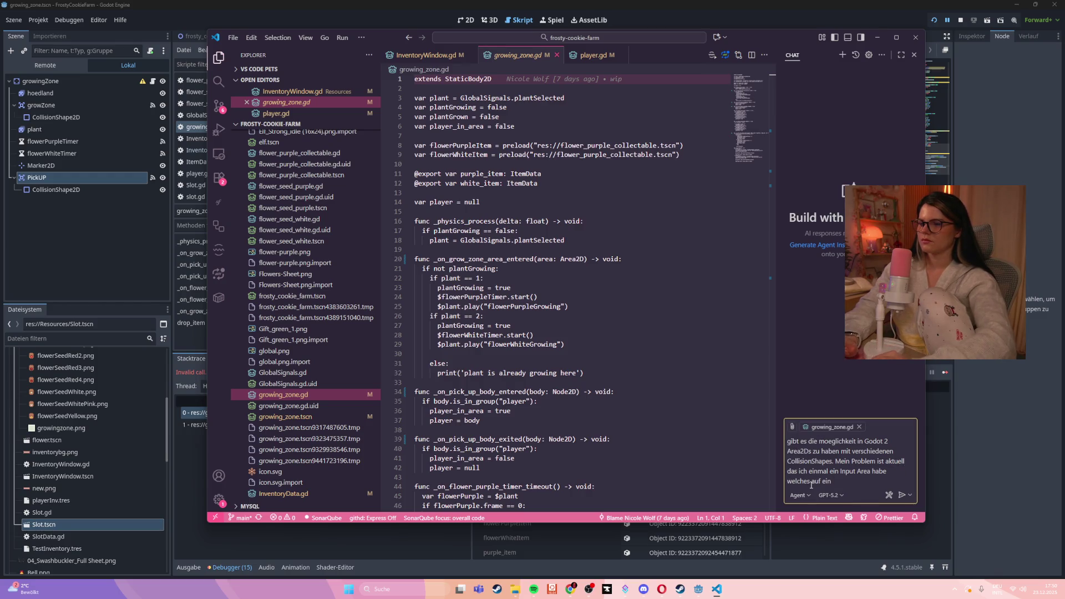
{"action": "type", "text": "oert und einmal"}
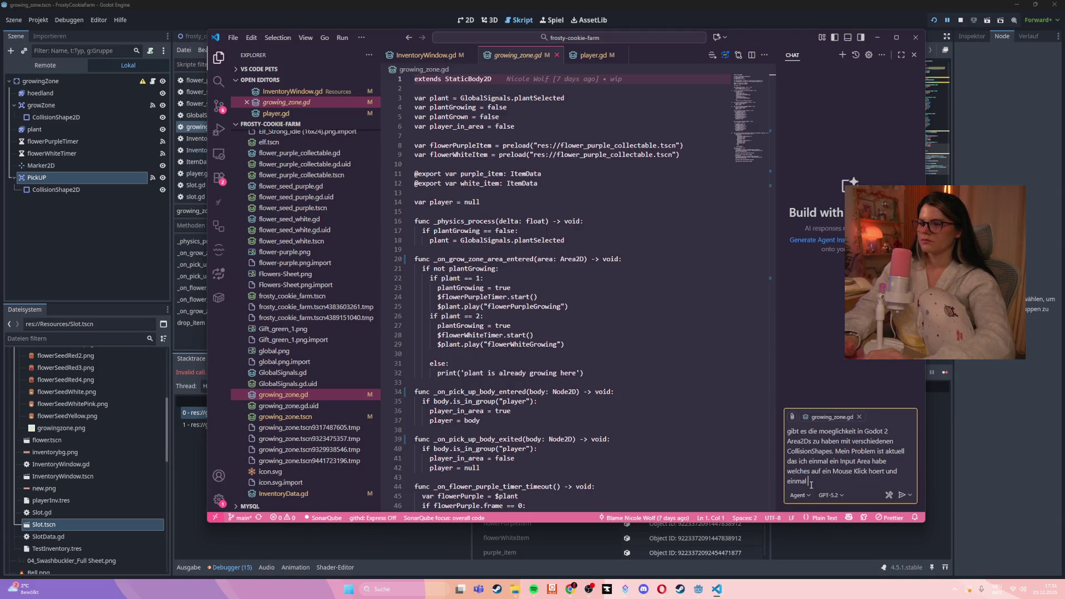
{"action": "key", "text": "BackSpace"}
{"action": "key", "text": "BackSpace"}
{"action": "type", "text": "er Spieler den"}
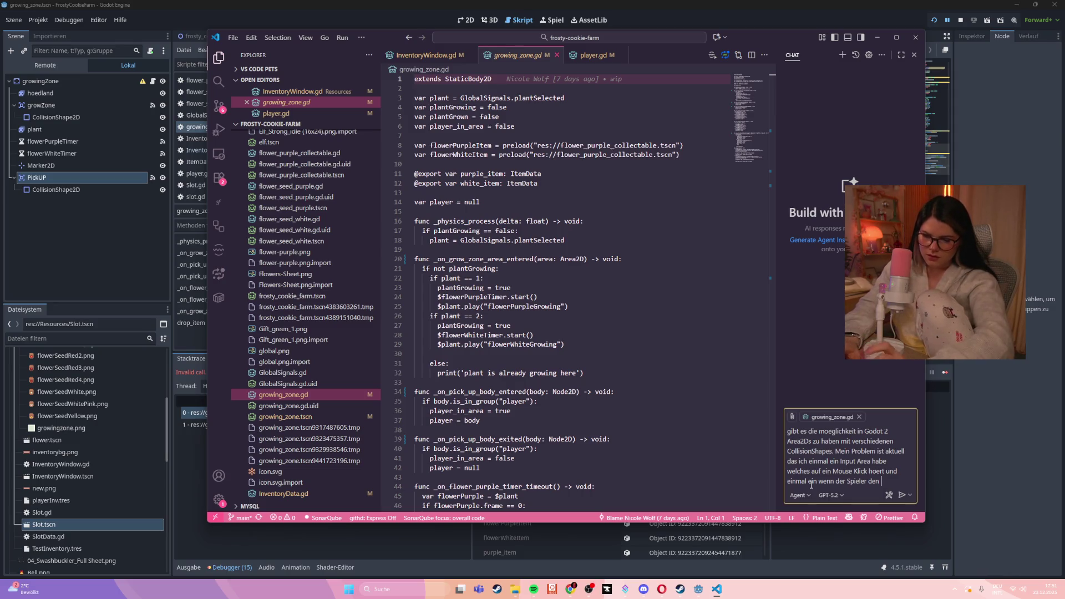
{"action": "type", "text": "Bereich betritt."}
{"action": "type", "text": " Dieser soll aber groesser"}
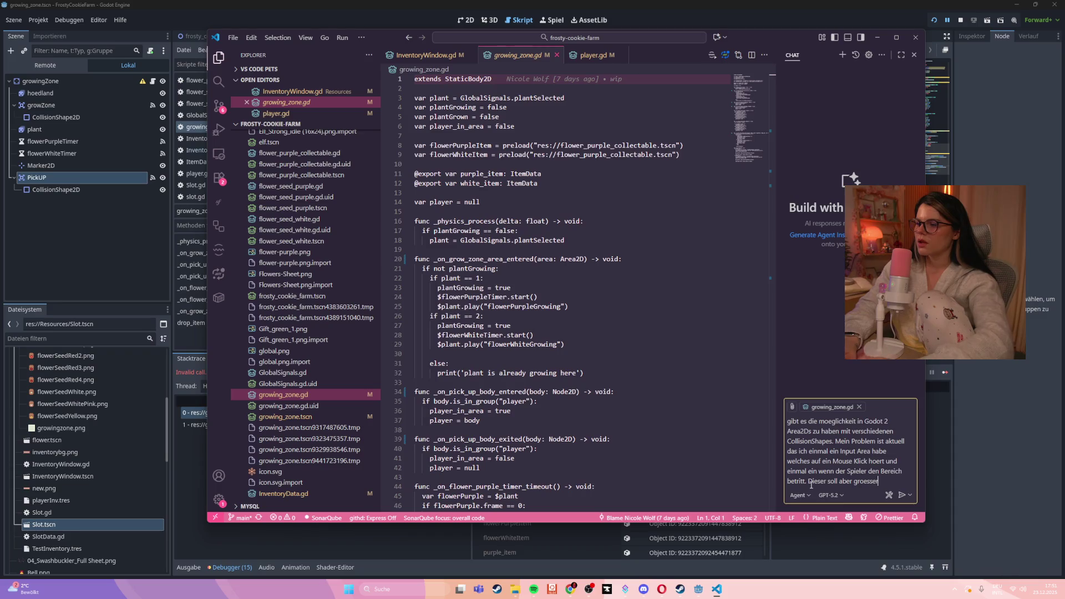
{"action": "type", "text": "das"}
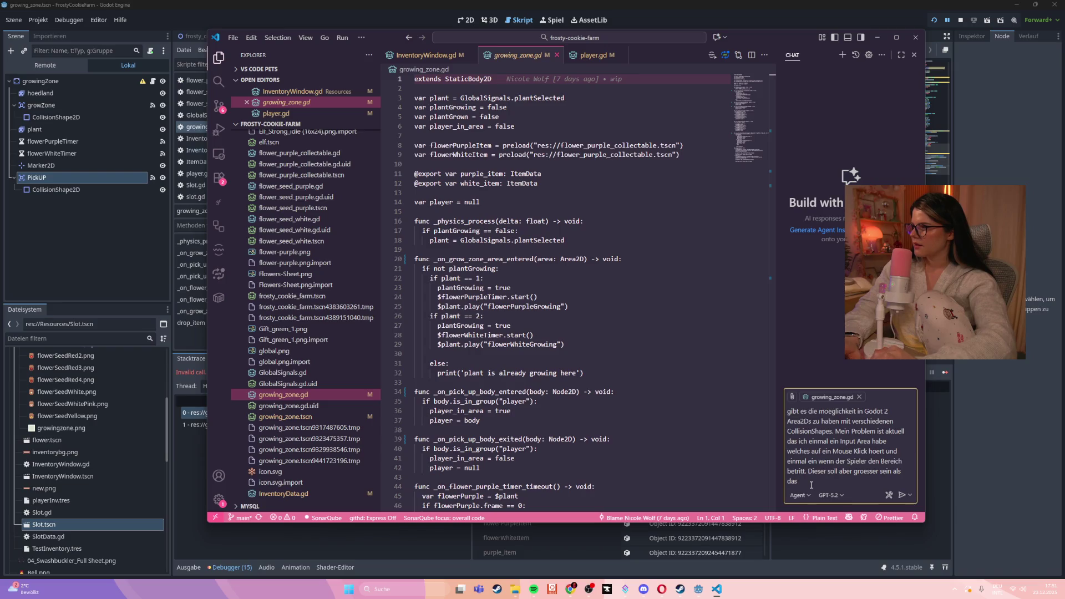
{"action": "key", "text": "BackSpace"}
{"action": "key", "text": "BackSpace"}
{"action": "type", "text": "er Bereich worauf man klicken kann"}
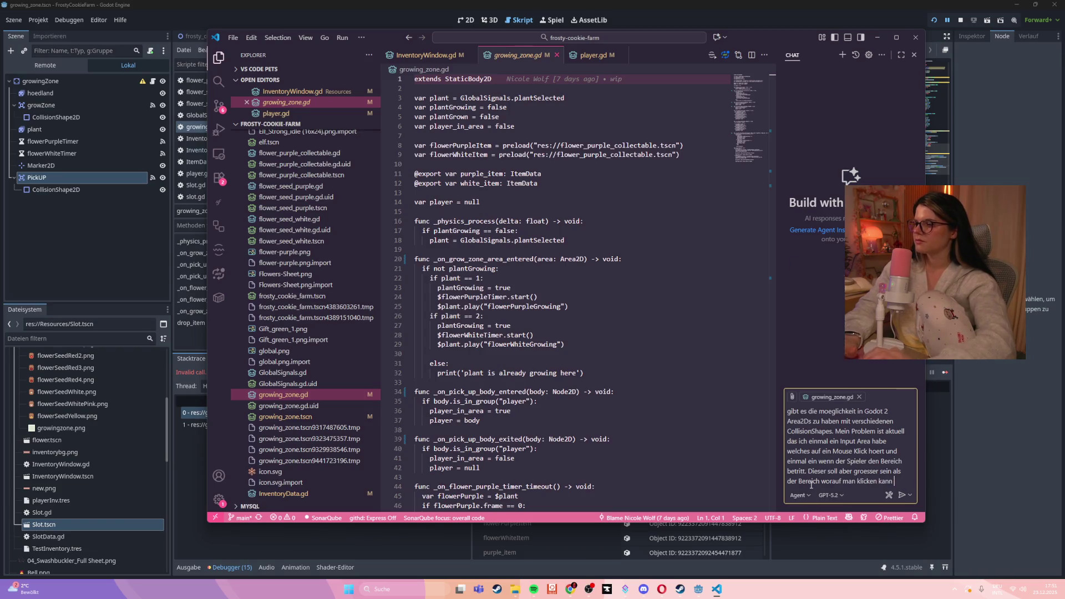
{"action": "key", "text": "Return"}
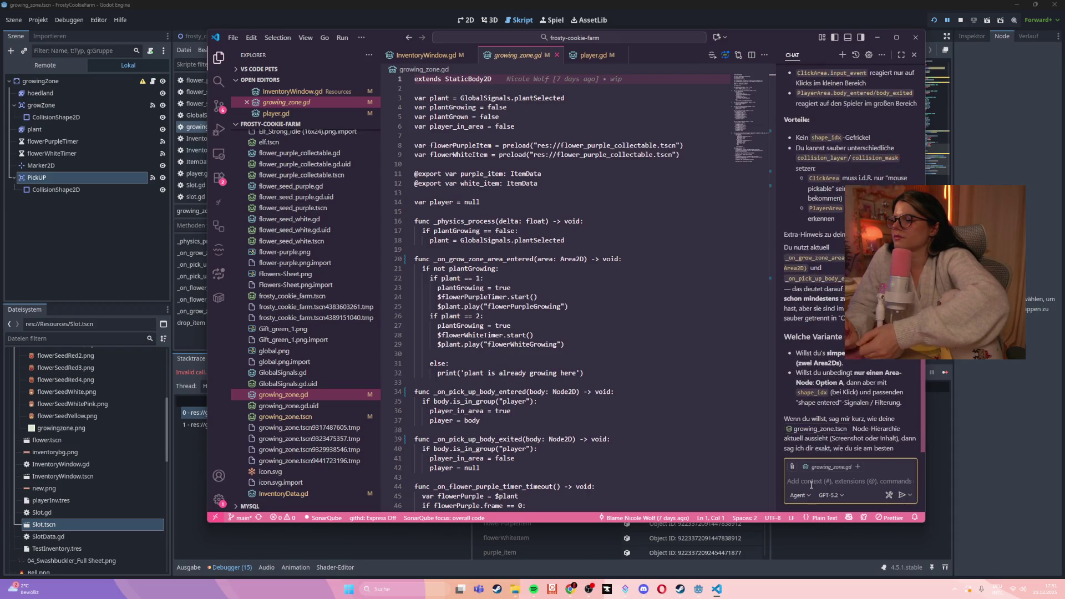
- Widen the chat panel and scroll back to the start of the answer about two Area2Ds
{"action": "scroll", "coordinate": [773, 249], "scroll_direction": "down", "scroll_amount": 12}
{"action": "left_click_drag", "start_coordinate": [773, 250], "coordinate": [645, 252]}
{"action": "scroll", "coordinate": [804, 328], "scroll_direction": "up", "scroll_amount": 10}
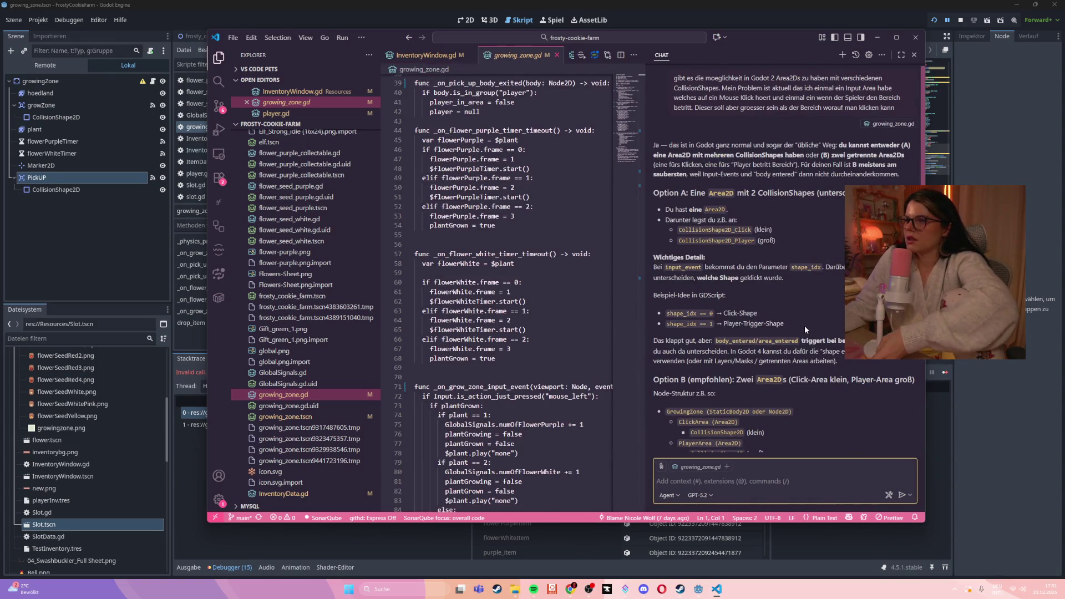
{"action": "scroll", "coordinate": [805, 325], "scroll_direction": "up", "scroll_amount": 1}
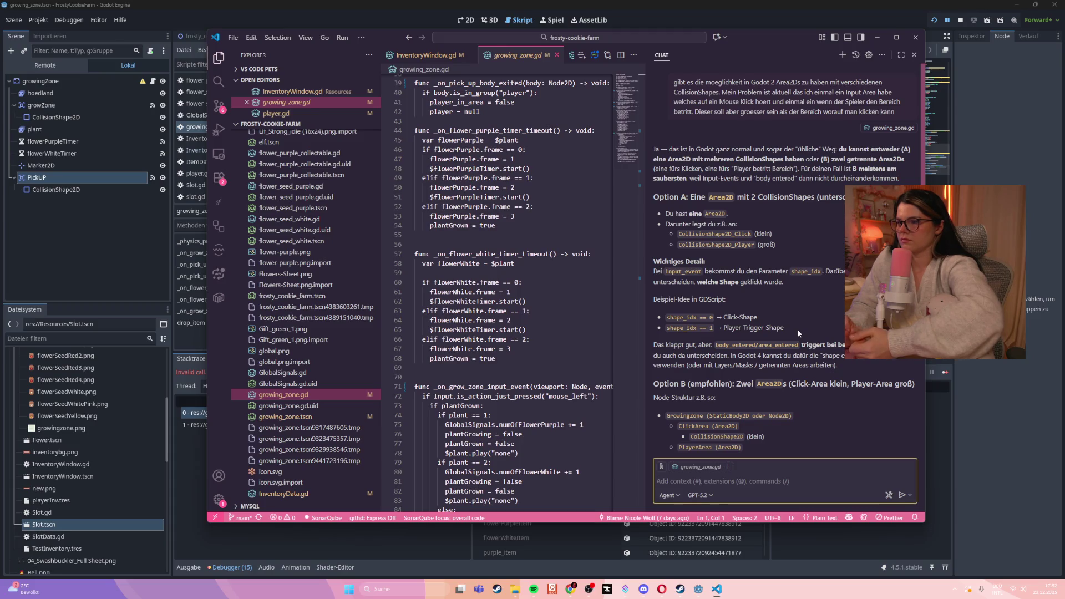
{"action": "scroll", "coordinate": [788, 327], "scroll_direction": "down", "scroll_amount": 2}
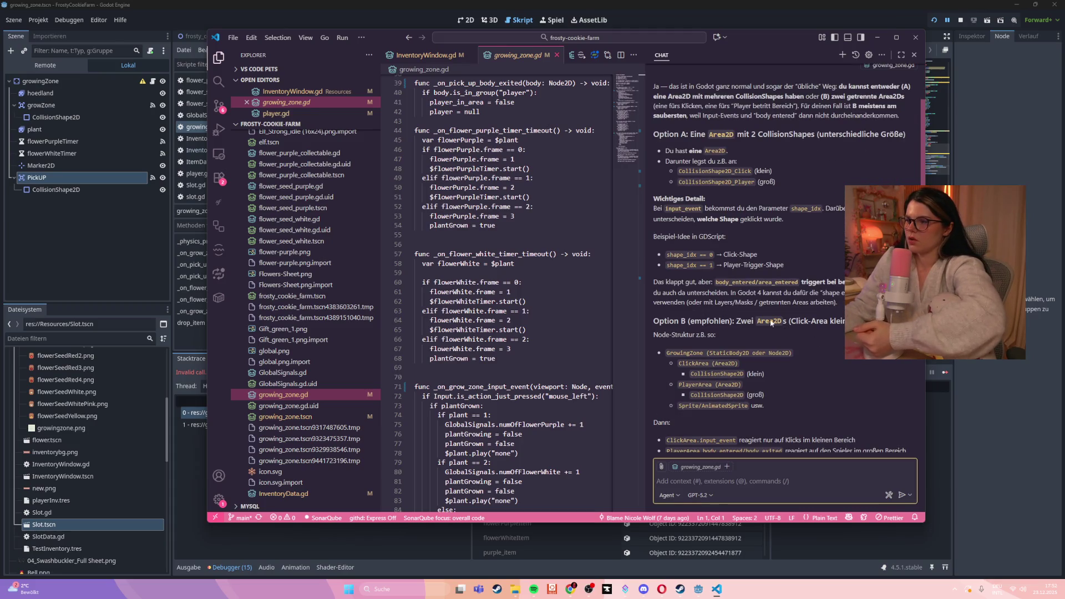
{"action": "scroll", "coordinate": [782, 321], "scroll_direction": "down", "scroll_amount": 1}
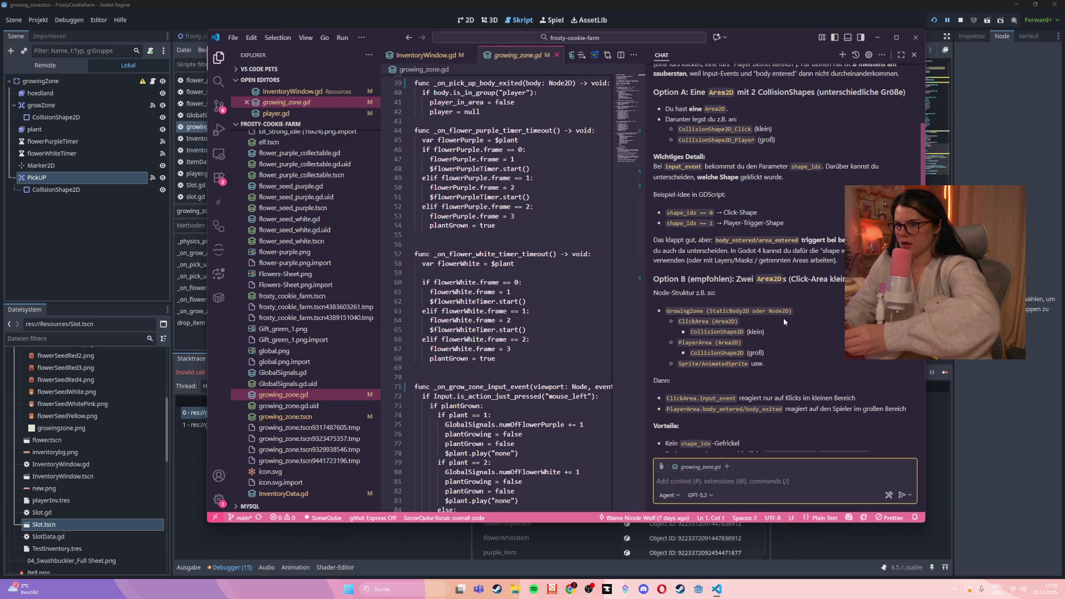
{"action": "scroll", "coordinate": [783, 318], "scroll_direction": "down", "scroll_amount": 2}
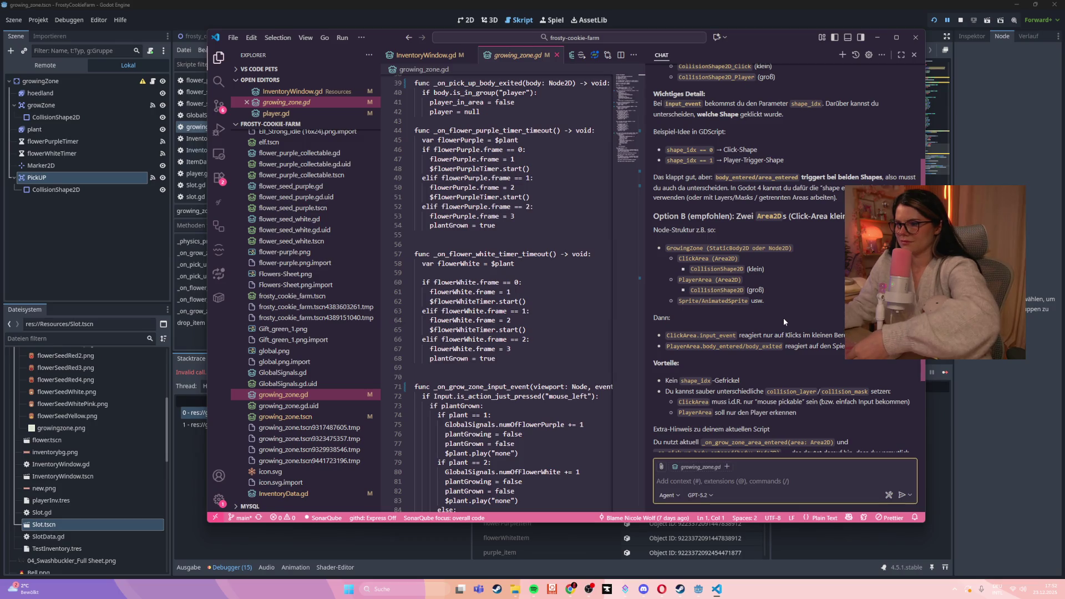
{"action": "scroll", "coordinate": [784, 318], "scroll_direction": "down", "scroll_amount": 1}
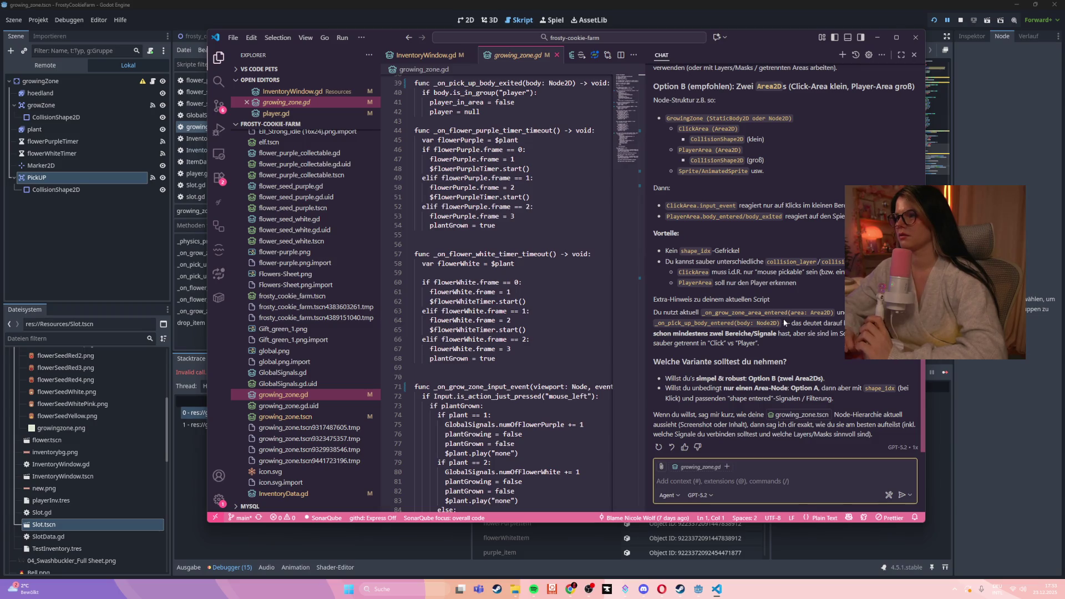
- Ask the assistant 'wie kann ich die beiden bereiche sauber voneinander trennen'
{"action": "type", "text": "wie kan"}
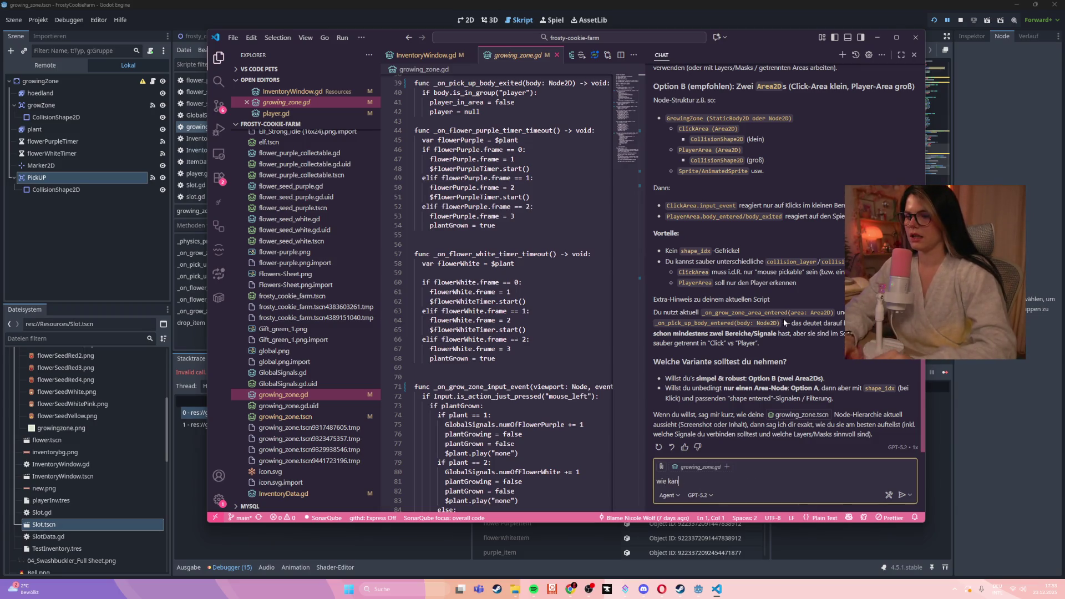
{"action": "type", "text": "n ich die beiden be"}
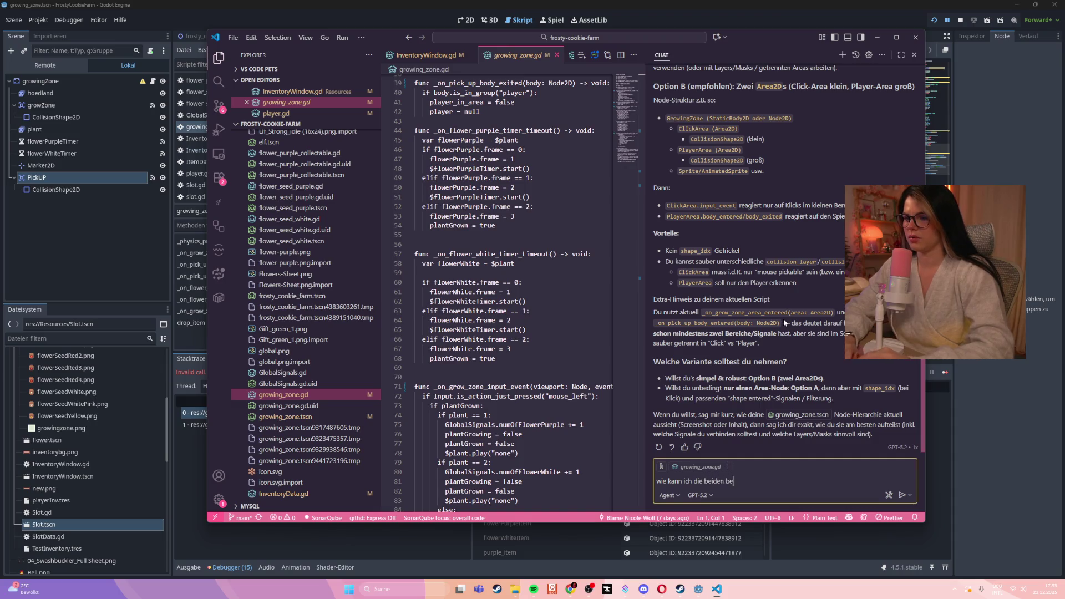
{"action": "type", "text": "reiche  s"}
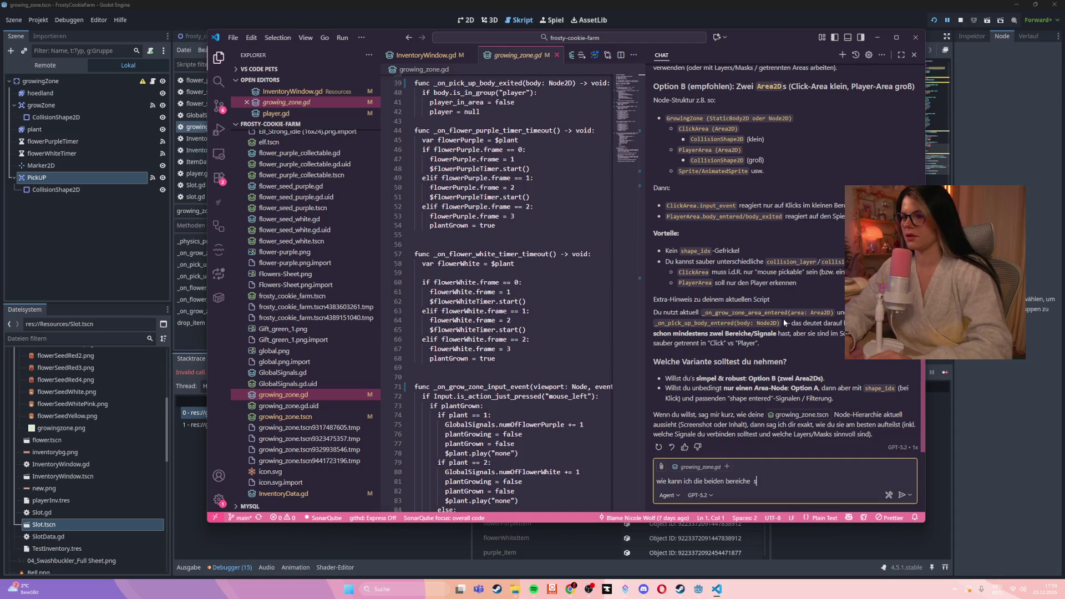
{"action": "type", "text": "auber voneinander "}
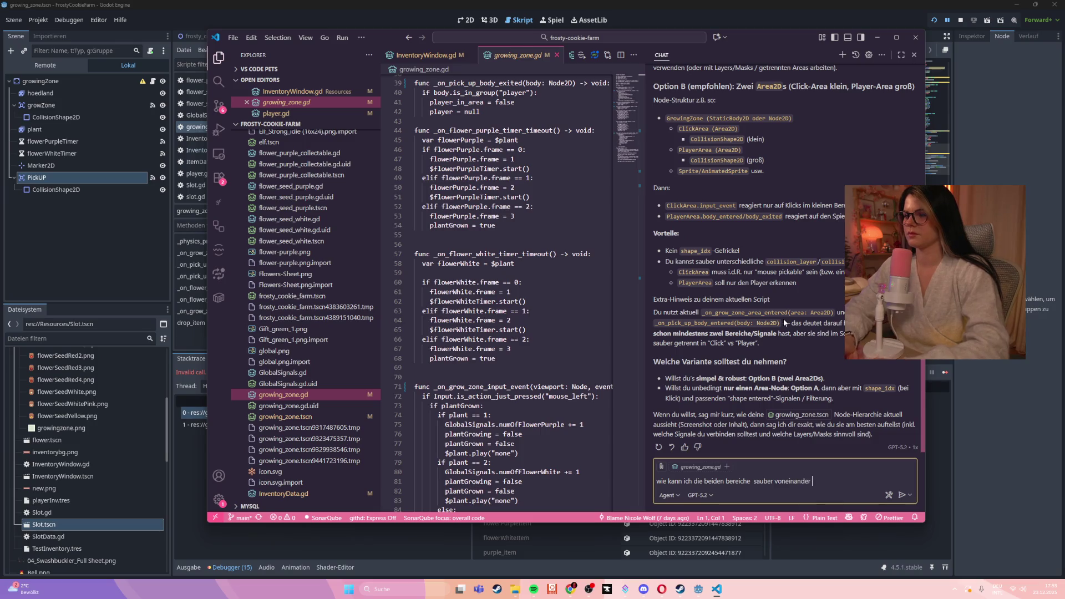
{"action": "type", "text": "trennen"}
{"action": "key", "text": "Return"}
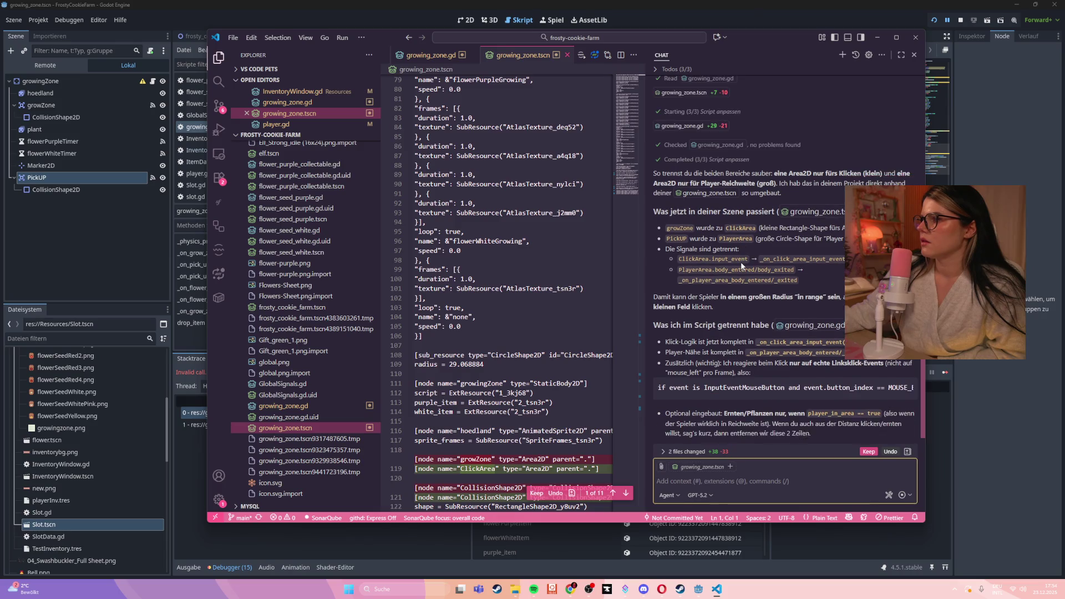
- Review the proposed growing_zone.tscn signal wiring, then bring up the growing_zone.gd diff
{"action": "scroll", "coordinate": [579, 270], "scroll_direction": "down", "scroll_amount": 2}
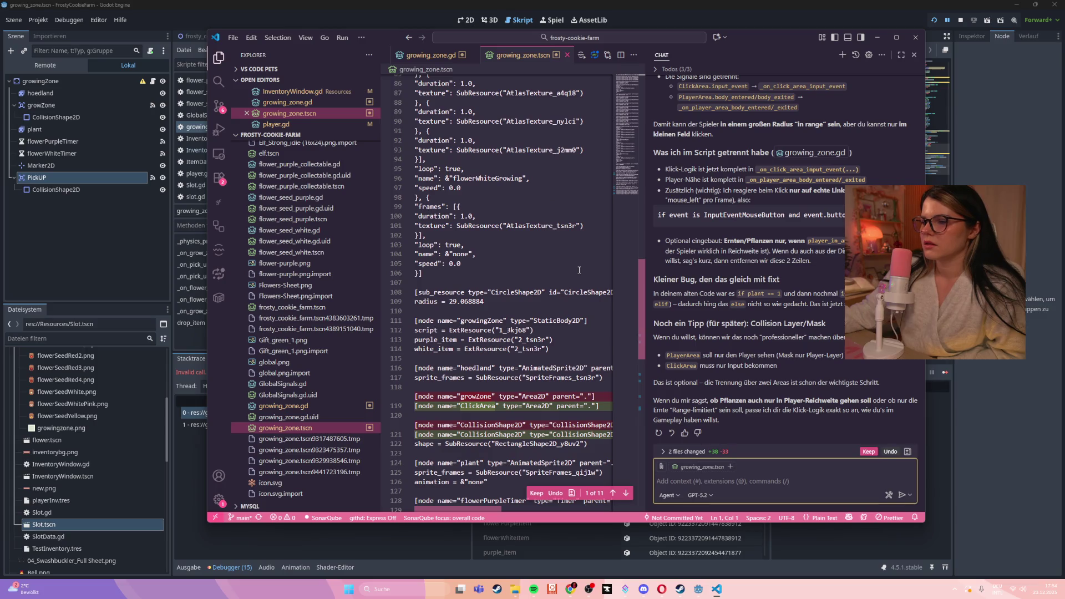
{"action": "scroll", "coordinate": [578, 270], "scroll_direction": "down", "scroll_amount": 2}
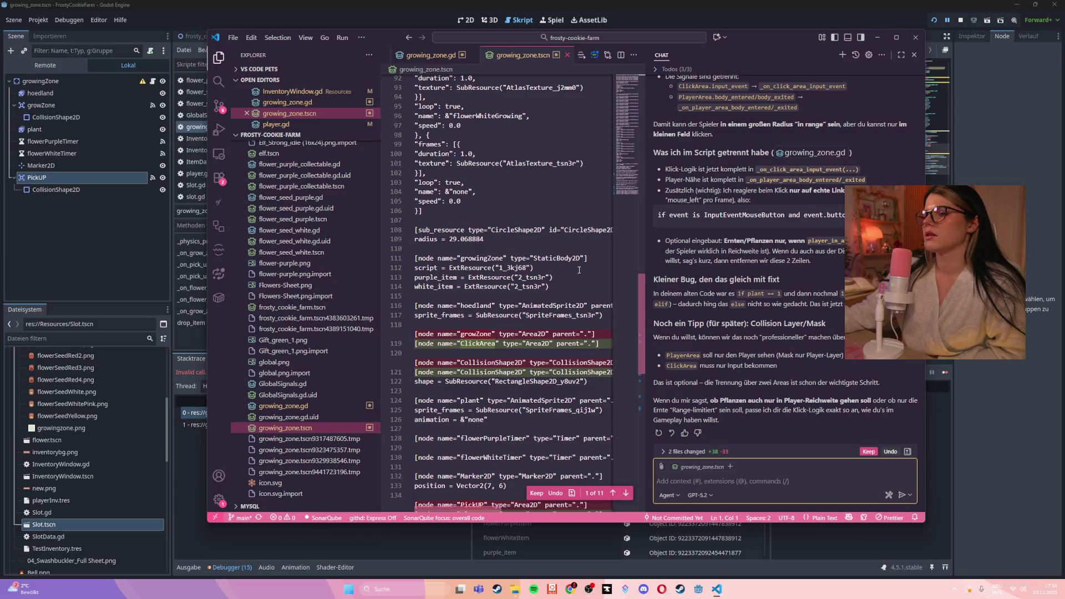
{"action": "scroll", "coordinate": [561, 268], "scroll_direction": "down", "scroll_amount": 3}
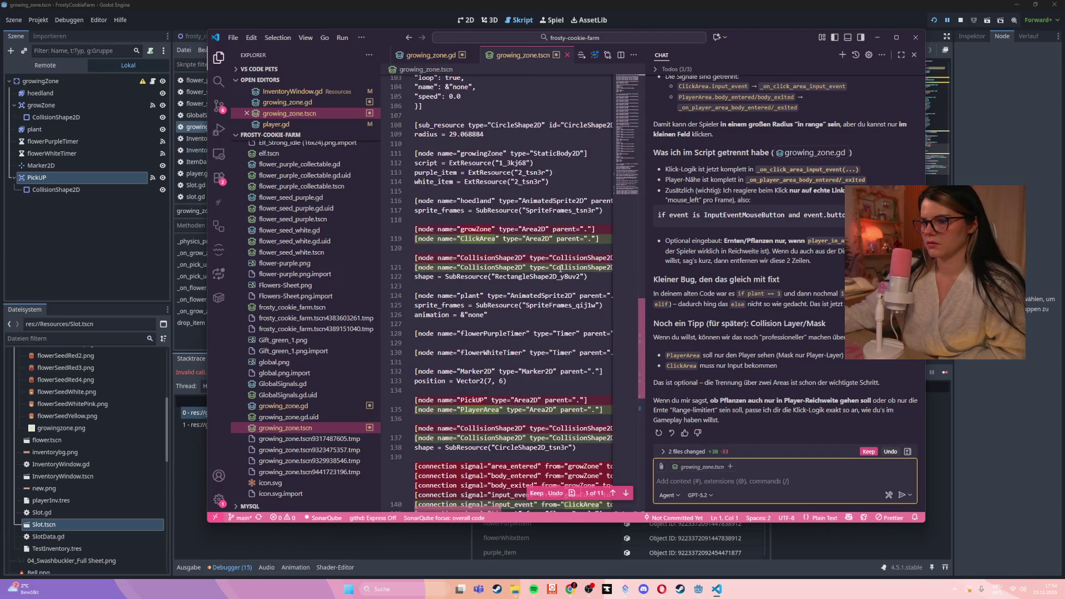
{"action": "scroll", "coordinate": [561, 269], "scroll_direction": "down", "scroll_amount": 3}
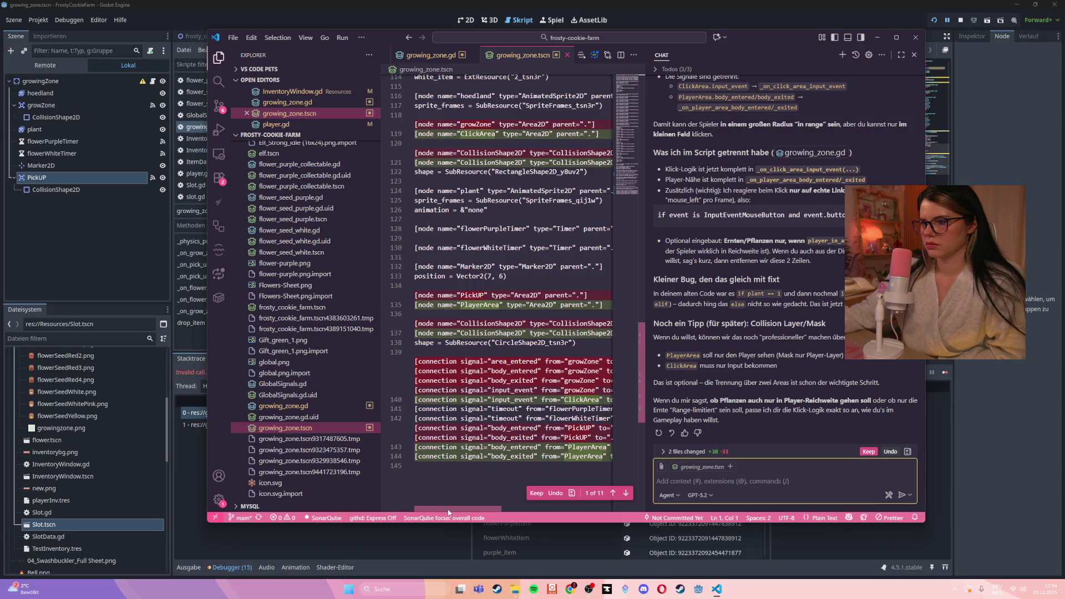
{"action": "scroll", "coordinate": [453, 511], "scroll_direction": "right", "scroll_amount": 5}
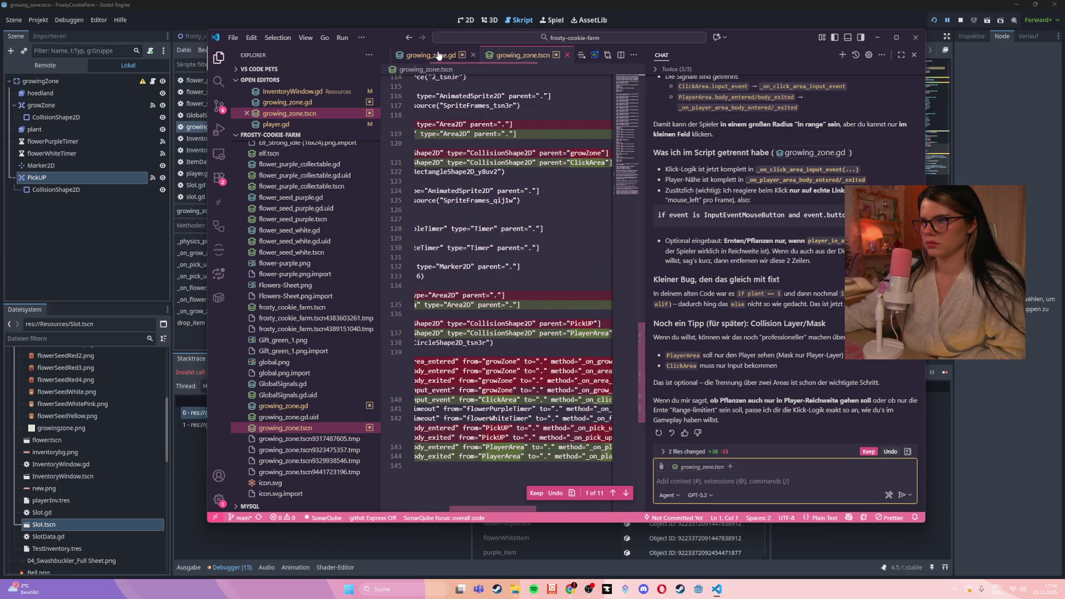
{"action": "left_click", "coordinate": [436, 55]}
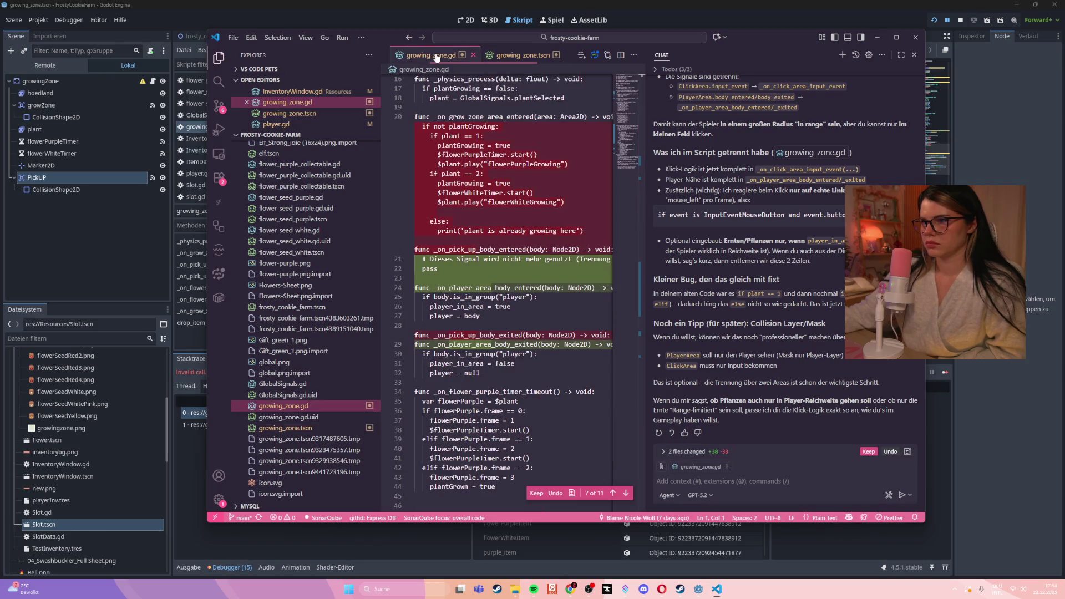
- Maximize VS Code and read through the proposed _on_click_area_input_event rewrite
{"action": "left_click", "coordinate": [896, 37]}
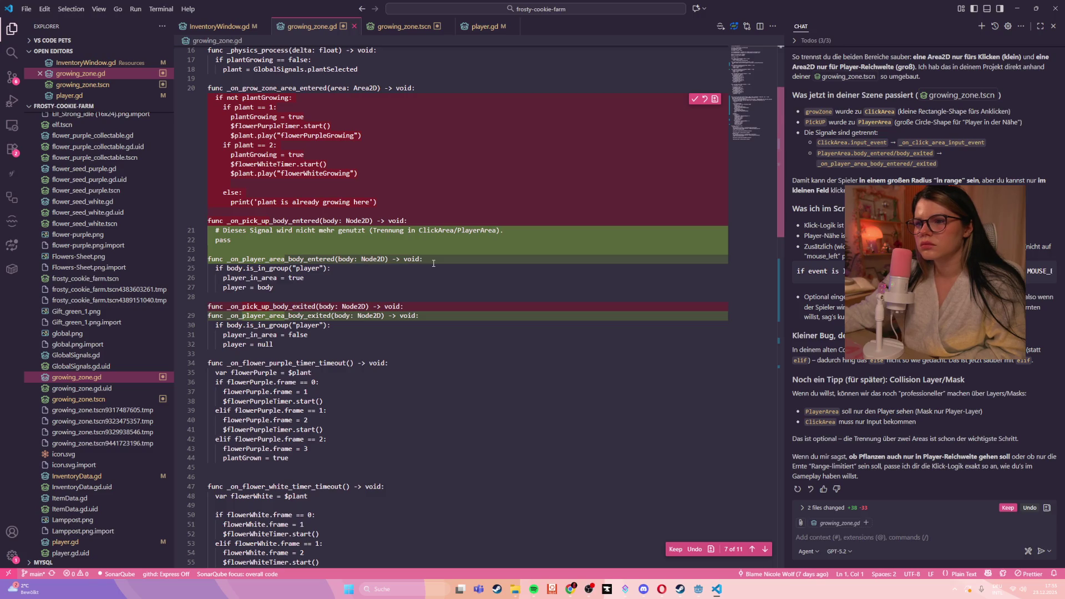
{"action": "scroll", "coordinate": [434, 263], "scroll_direction": "down", "scroll_amount": 10}
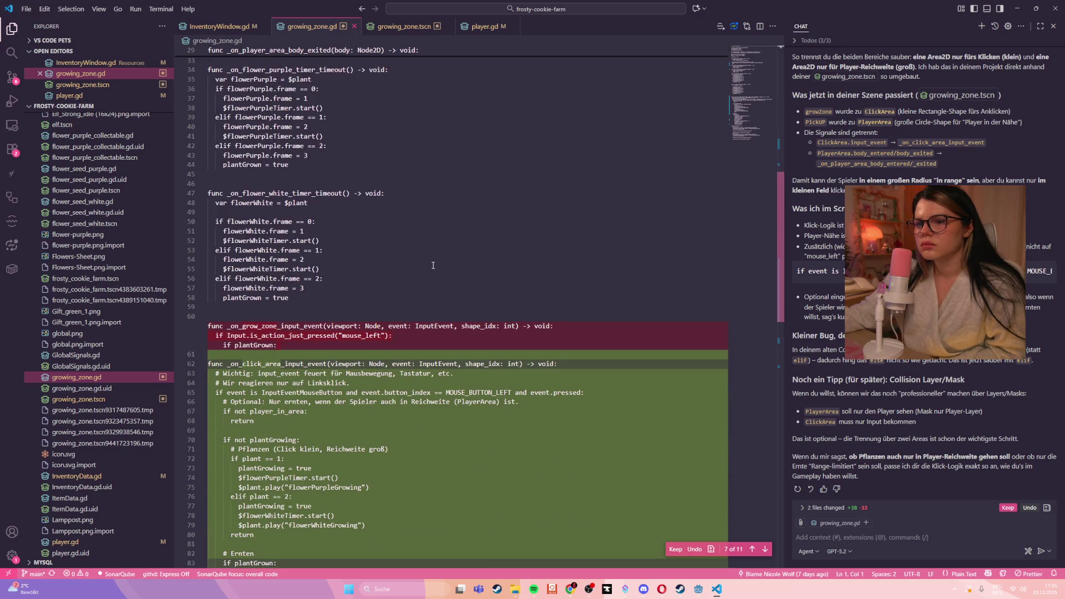
{"action": "scroll", "coordinate": [433, 265], "scroll_direction": "down", "scroll_amount": 4}
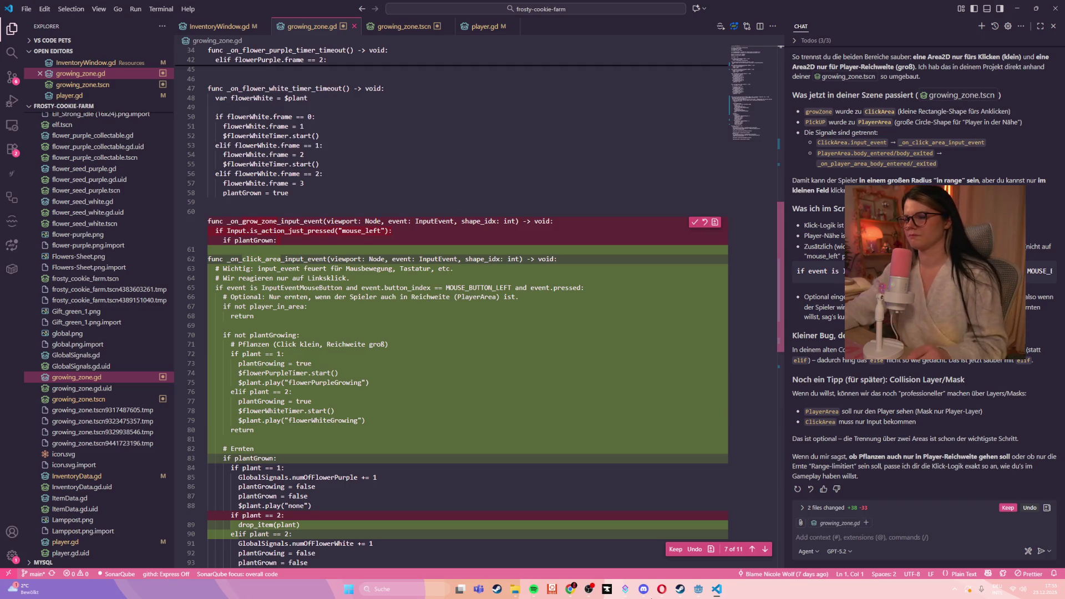
- Keep the growing_zone.gd edits and undo the assistant's growing_zone.tscn changes
{"action": "left_click", "coordinate": [694, 550]}
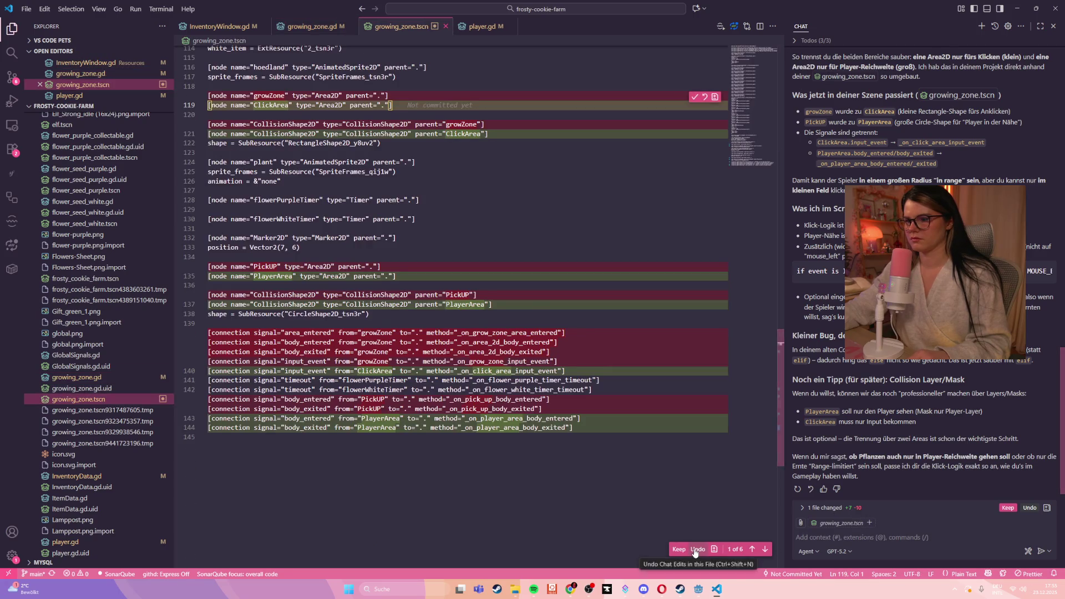
{"action": "left_click", "coordinate": [695, 550]}
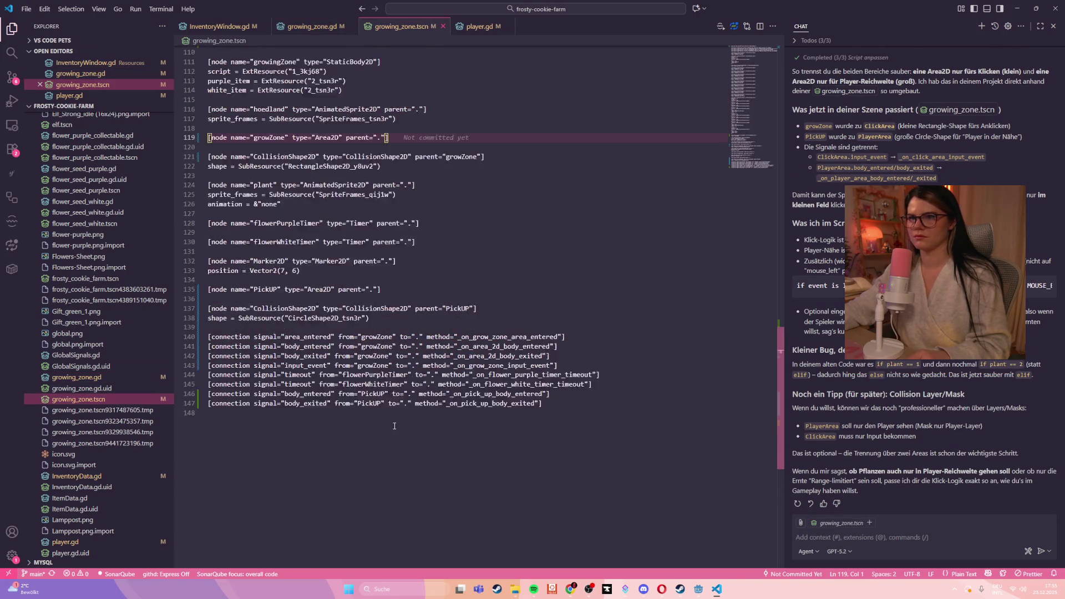
{"action": "scroll", "coordinate": [394, 426], "scroll_direction": "up", "scroll_amount": 2}
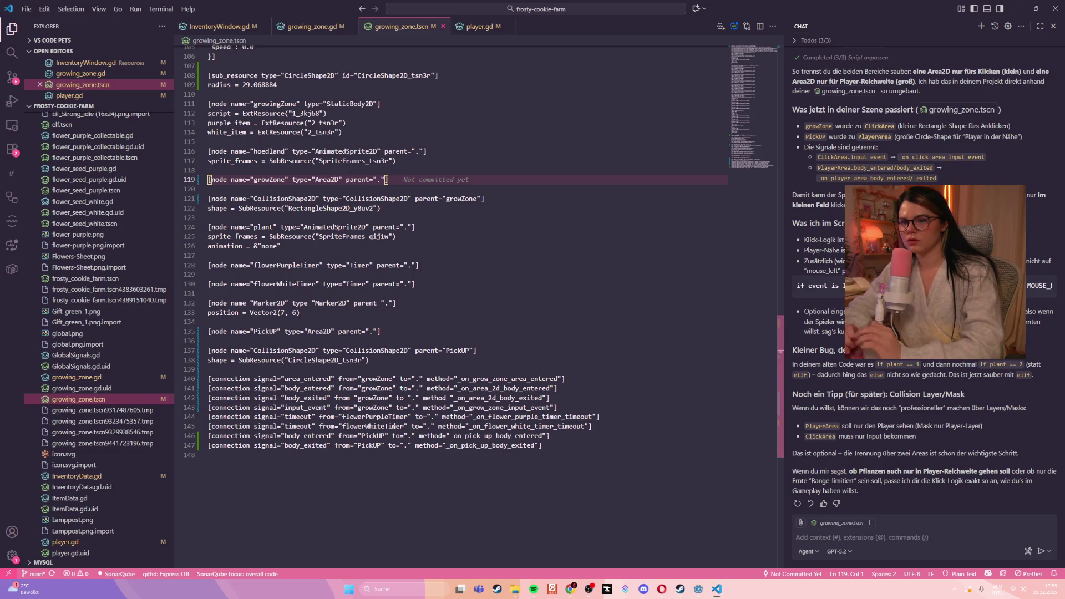
- Ask Copilot where the mistake is, given the existing growZone click area and PickUP player area
{"action": "left_click", "coordinate": [845, 538]}
{"action": "type", "text": "ich habe schon eine gr"}
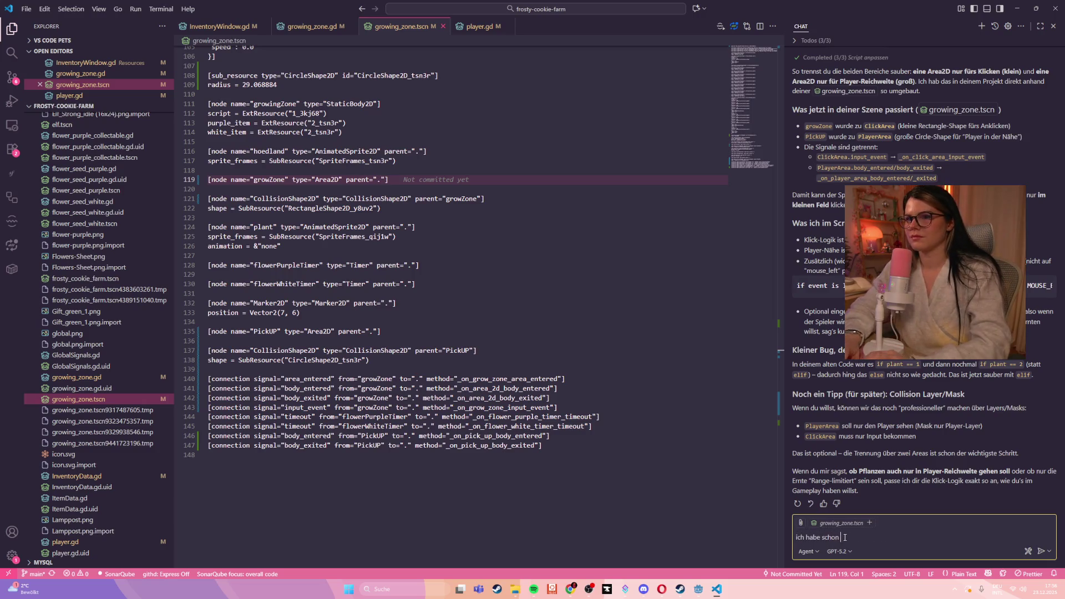
{"action": "type", "text": "owZone"}
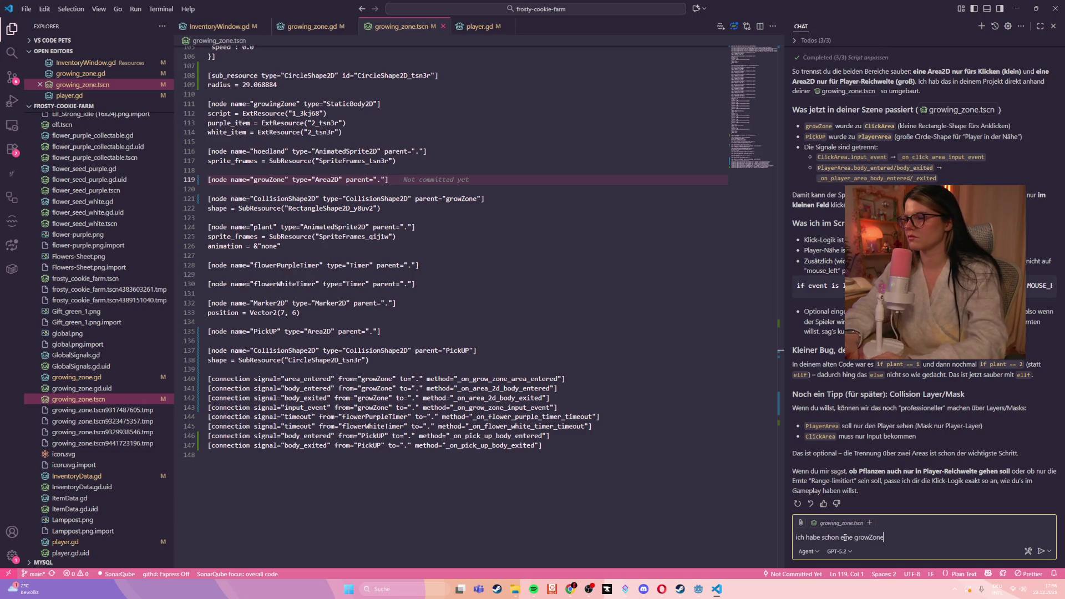
{"action": "type", "text": " (zum klick"}
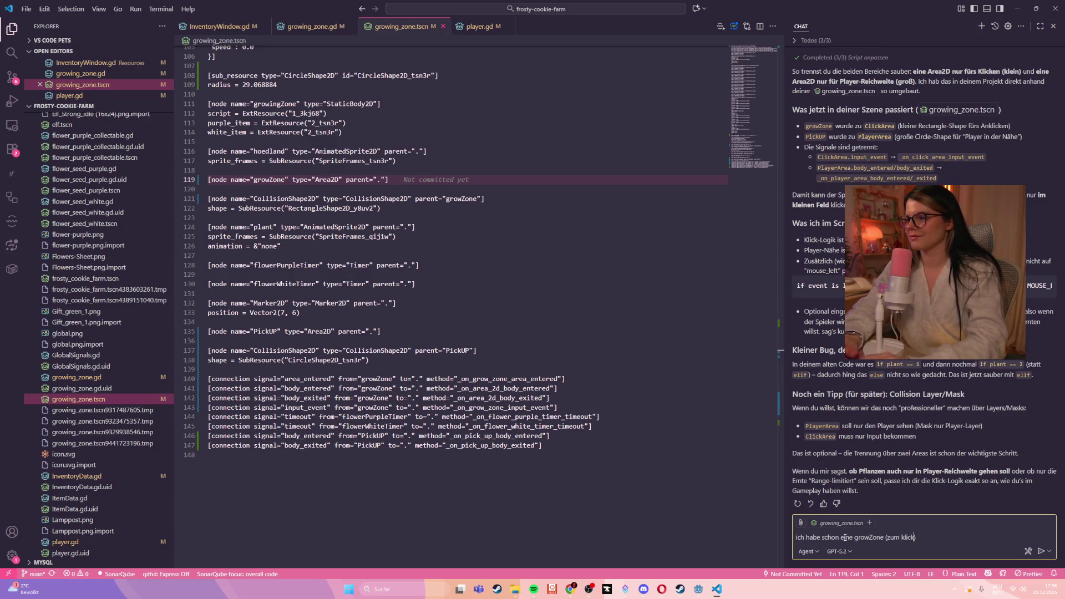
{"action": "type", "text": "en) und eine"}
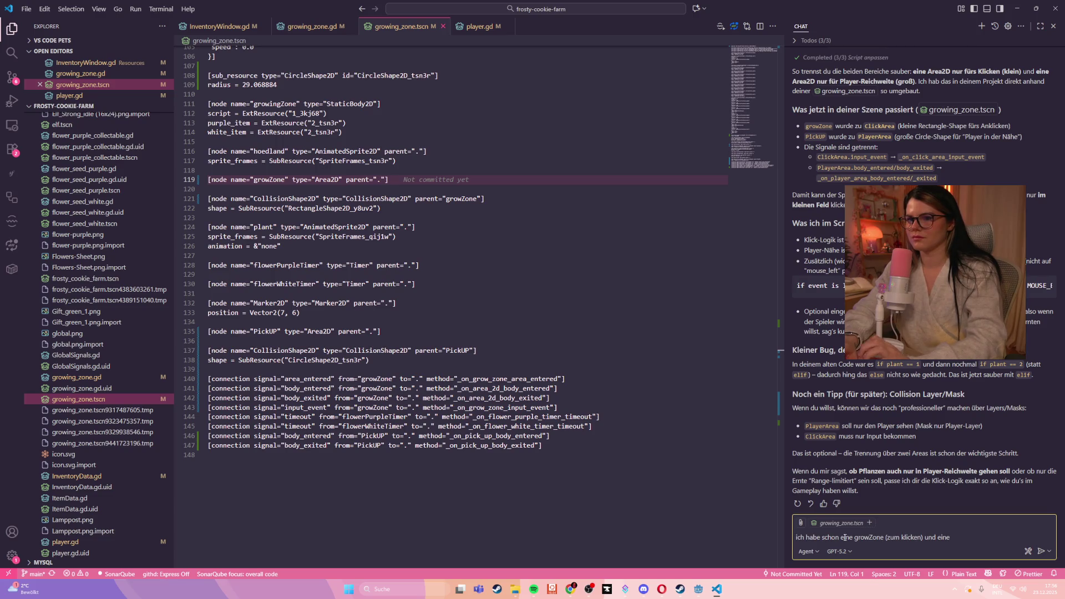
{"action": "type", "text": " PickUP "}
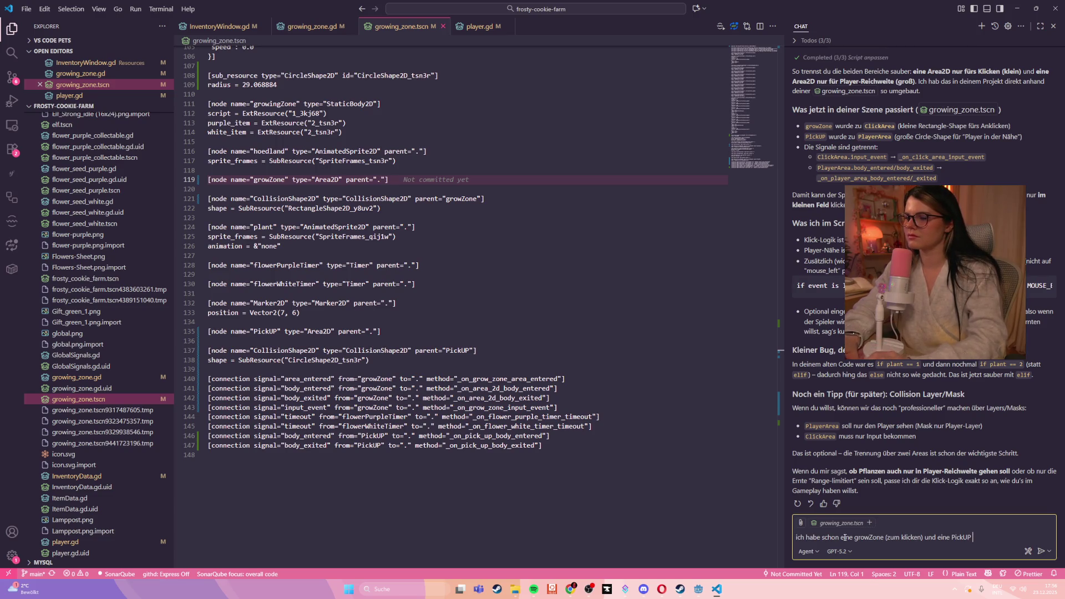
{"action": "type", "text": "Zone zum"}
{"action": "key", "text": "BackSpace"}
{"action": "key", "text": "BackSpace"}
{"action": "key", "text": "BackSpace"}
{"action": "type", "text": "als Player Area "}
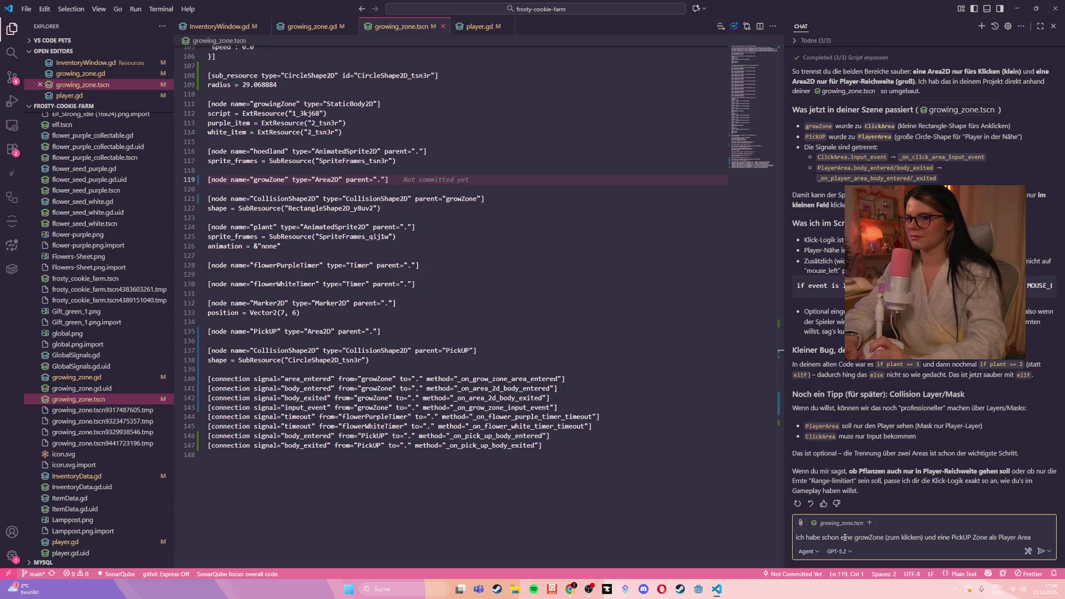
{"action": "type", "text": "wo ist je"}
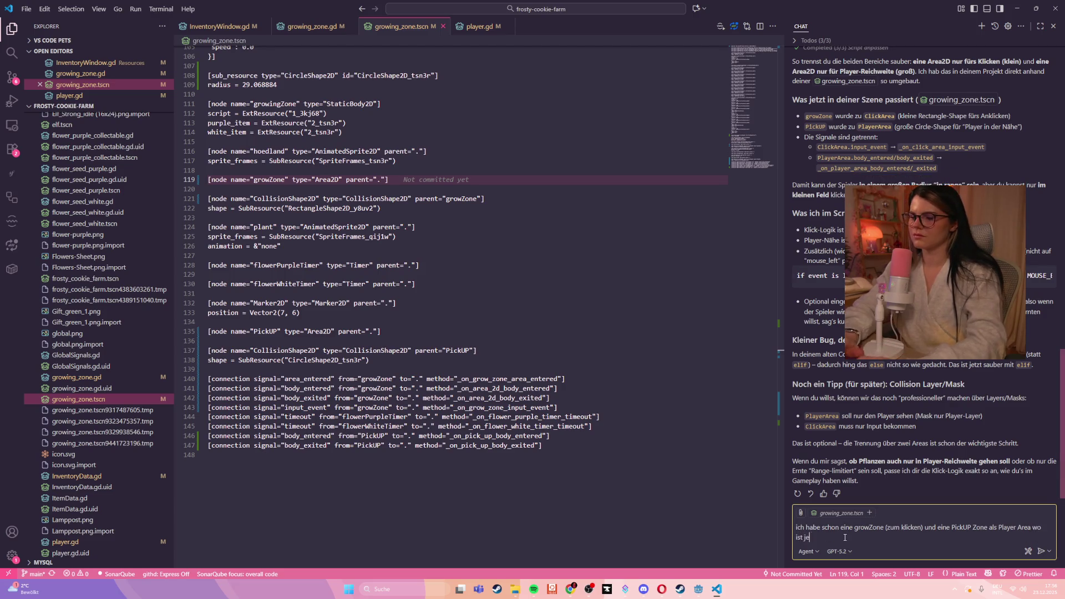
{"action": "type", "text": "tzt mein Fehler"}
{"action": "key", "text": "Return"}
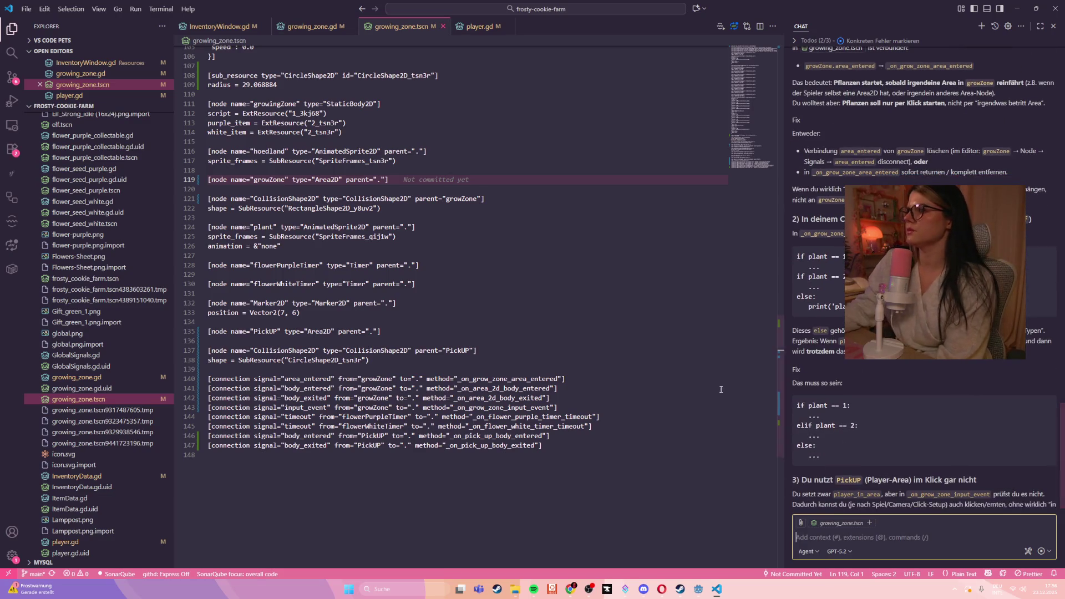
{"action": "scroll", "coordinate": [1033, 382], "scroll_direction": "up", "scroll_amount": 2}
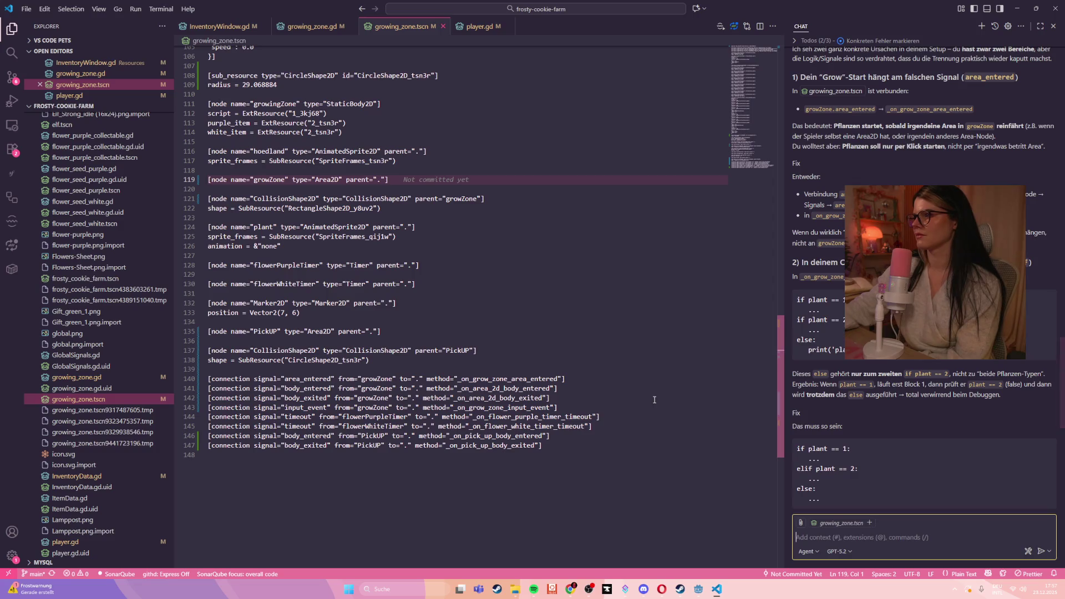
{"action": "double_click", "coordinate": [762, 8]}
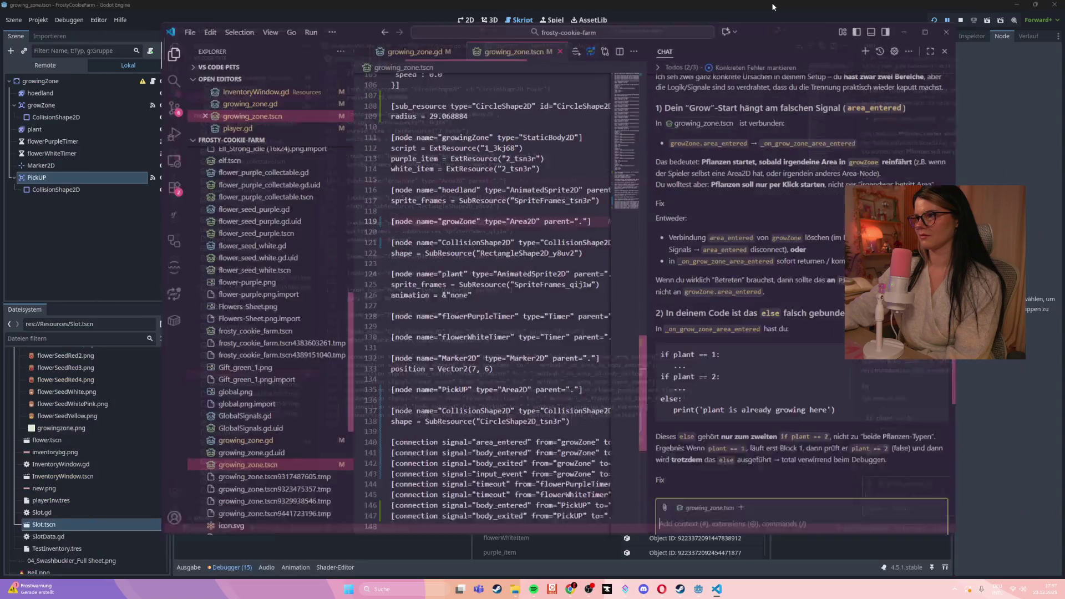
- Minimize VS Code and cancel Godot's prompt about files changed outside Godot
{"action": "left_click", "coordinate": [877, 38]}
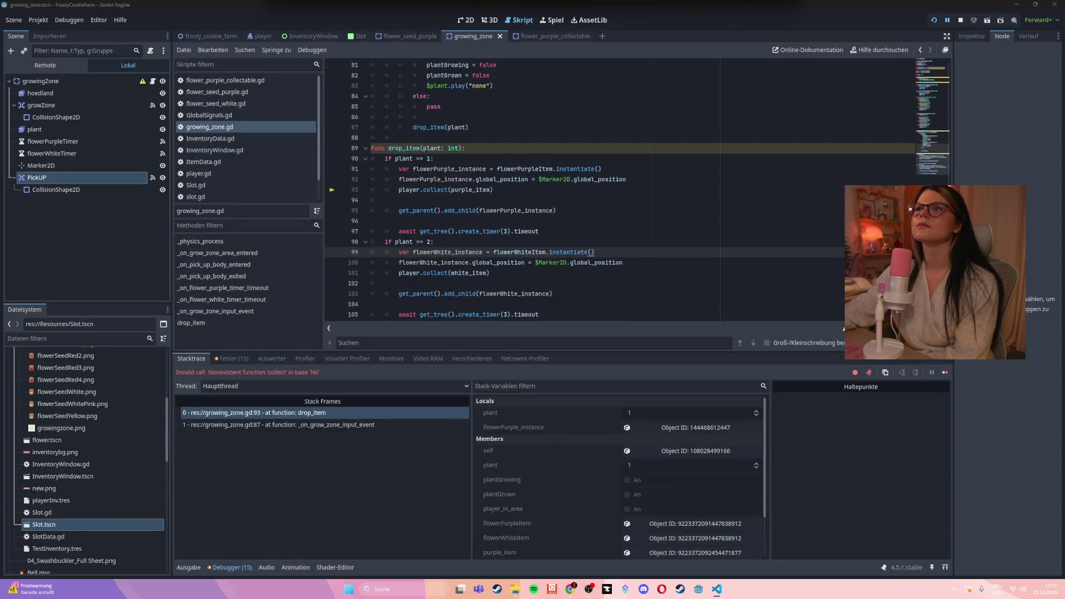
{"action": "scroll", "coordinate": [541, 219], "scroll_direction": "up", "scroll_amount": 10}
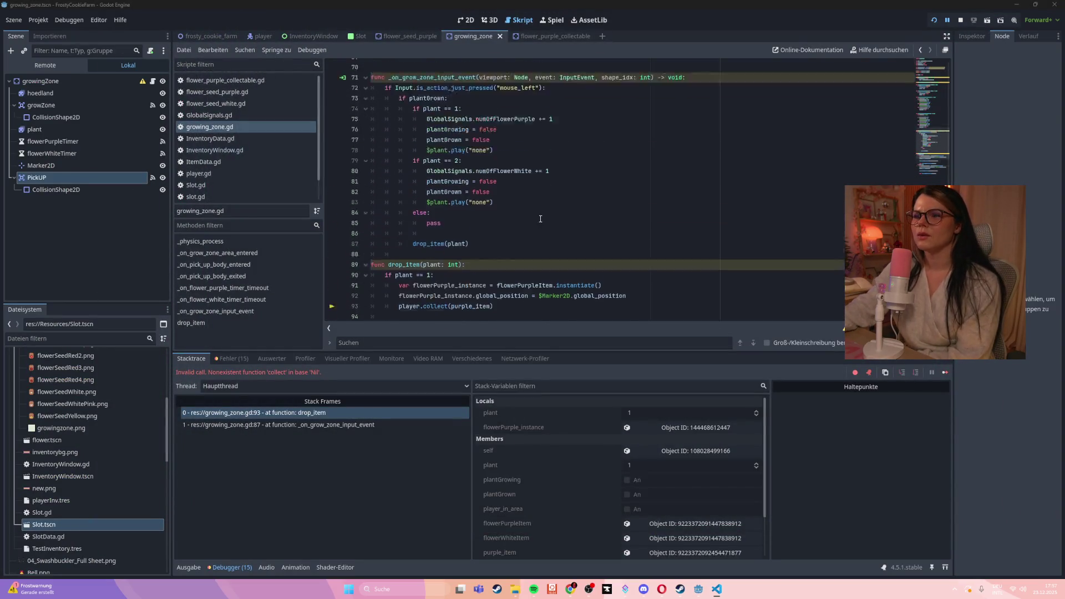
{"action": "scroll", "coordinate": [541, 219], "scroll_direction": "up", "scroll_amount": 7}
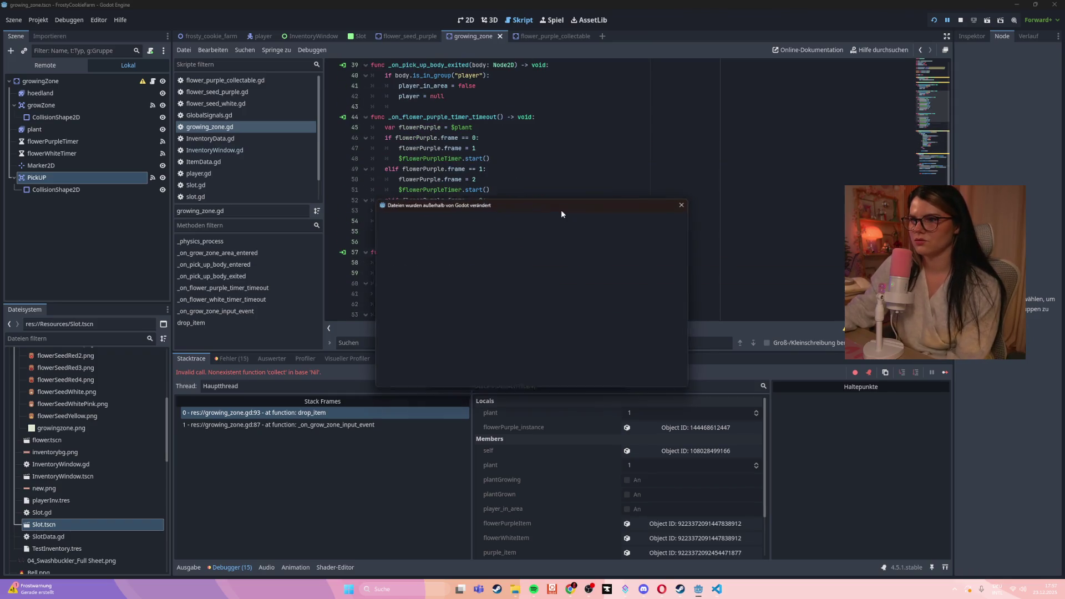
{"action": "left_click", "coordinate": [637, 381]}
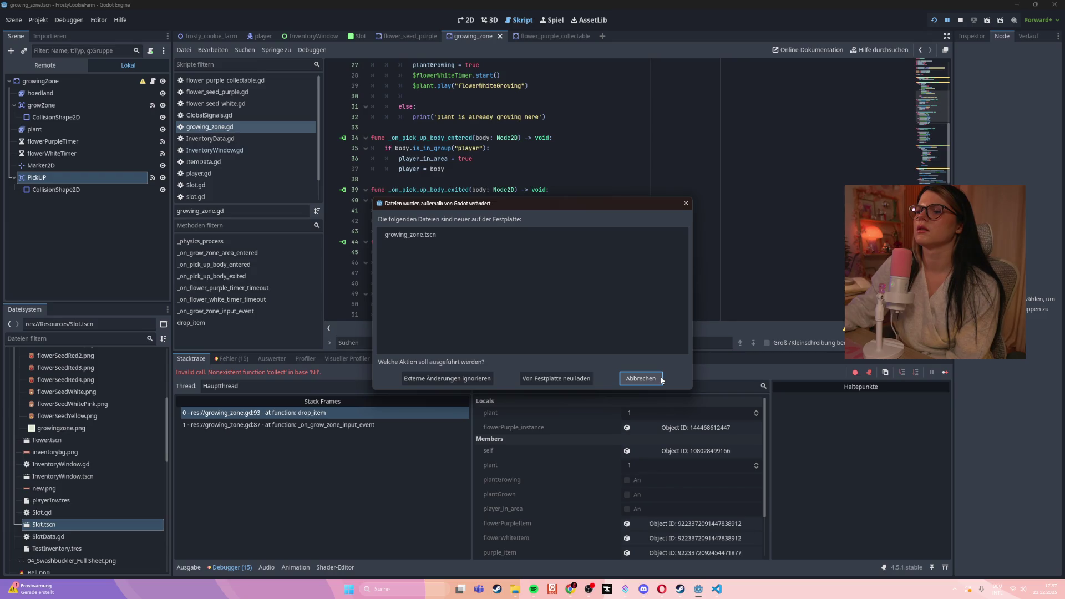
{"action": "left_click", "coordinate": [557, 375]}
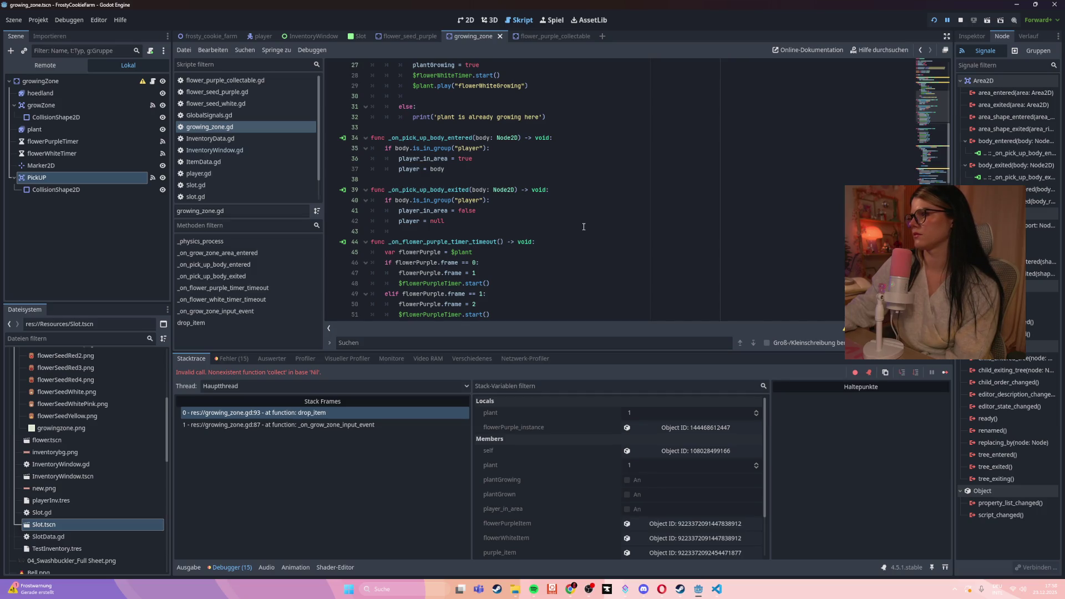
{"action": "scroll", "coordinate": [584, 226], "scroll_direction": "up", "scroll_amount": 7}
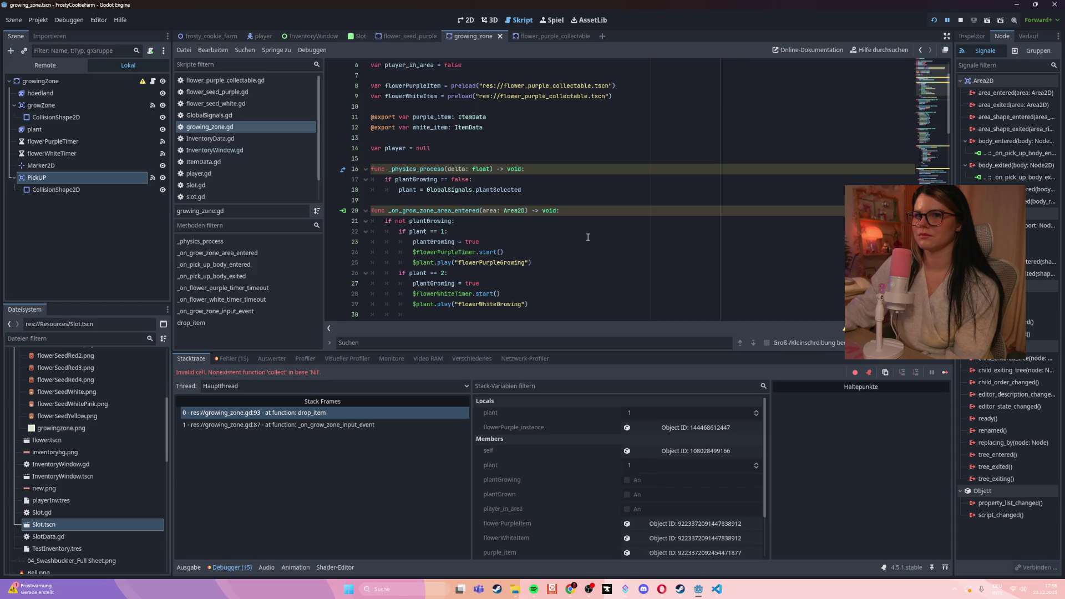
{"action": "left_click", "coordinate": [582, 211]}
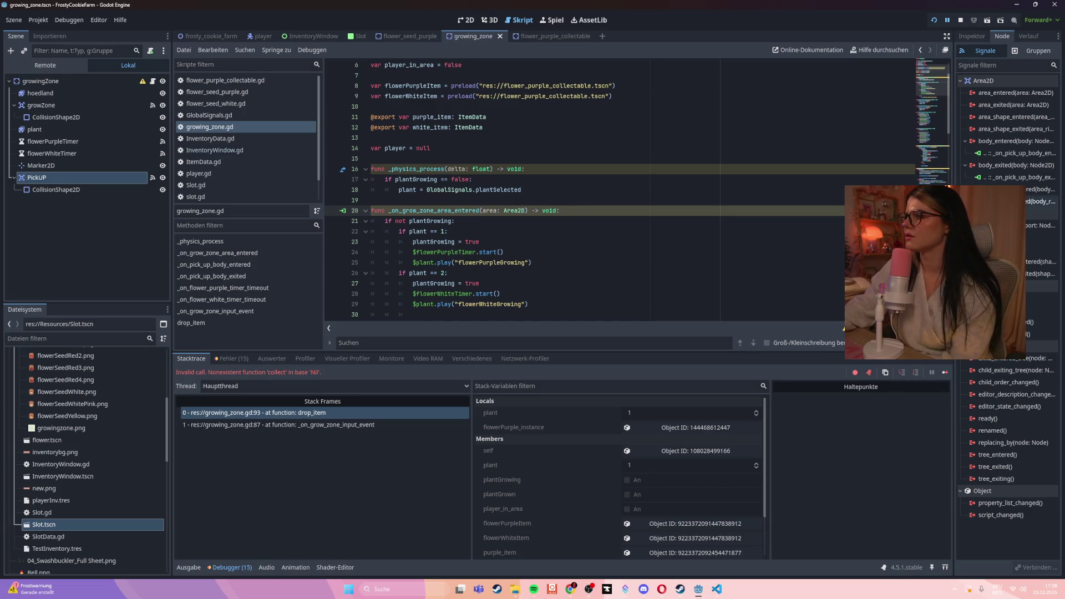
{"action": "left_click", "coordinate": [995, 178]}
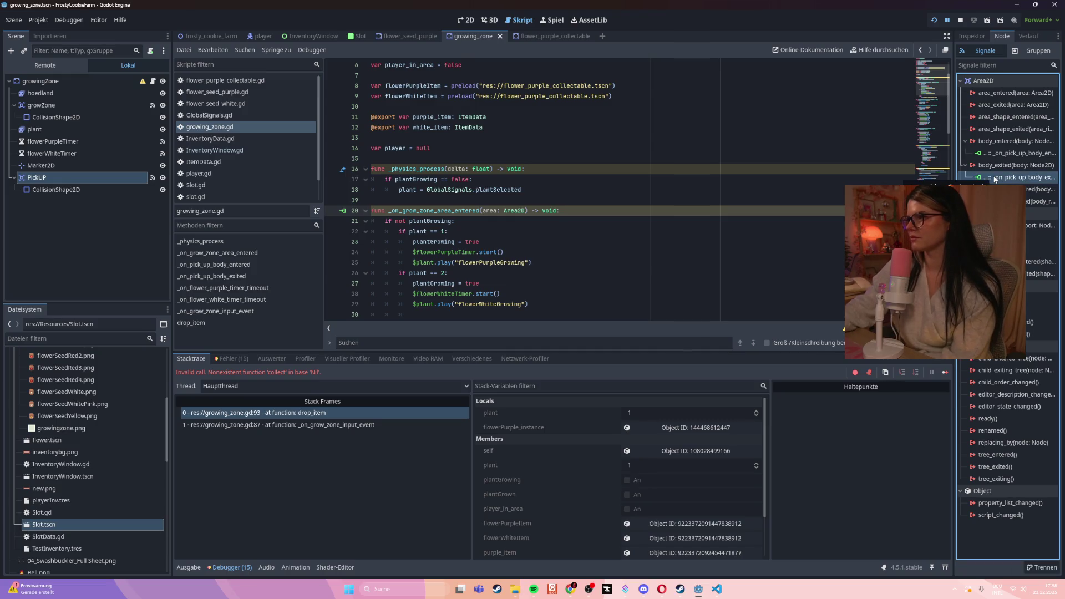
- Abandon the area_entered connection and connect PickUP's input_event to a new _on_pick_up_input_event handler
{"action": "right_click", "coordinate": [1000, 94]}
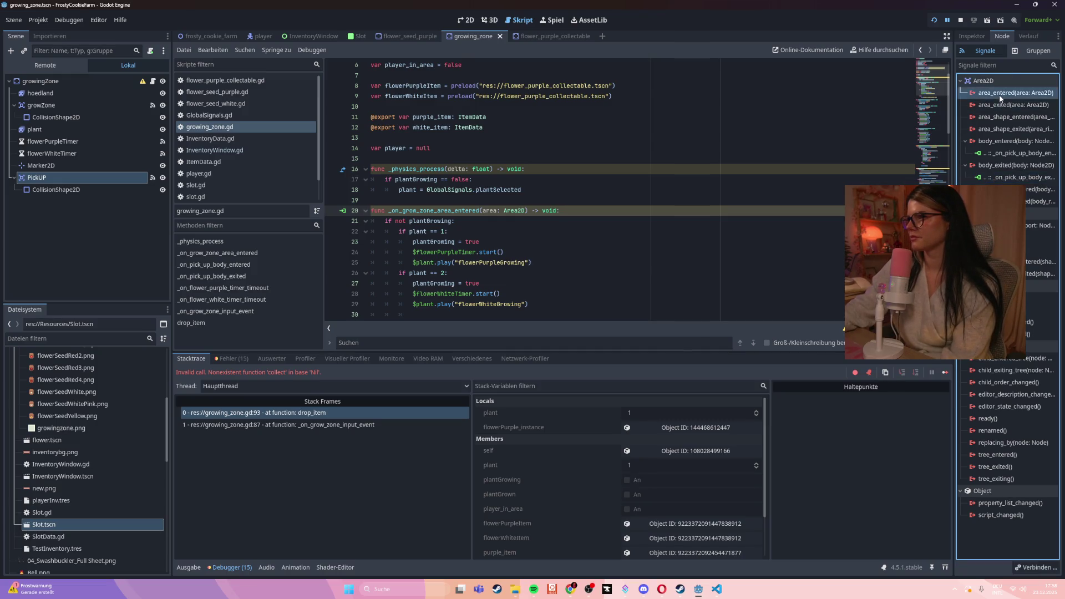
{"action": "left_click", "coordinate": [1004, 103]}
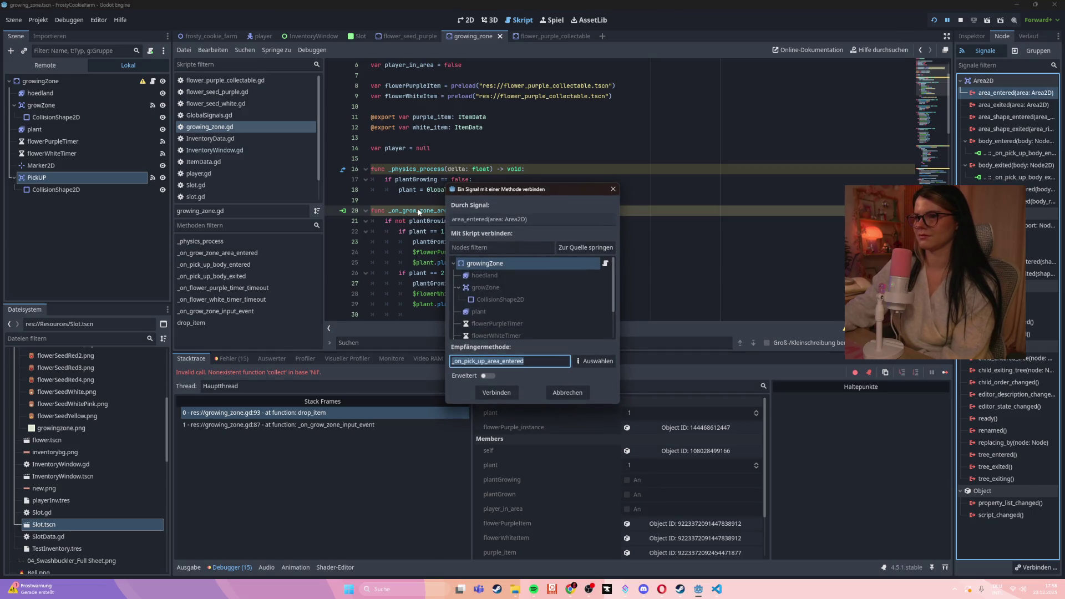
{"action": "left_click", "coordinate": [531, 286]}
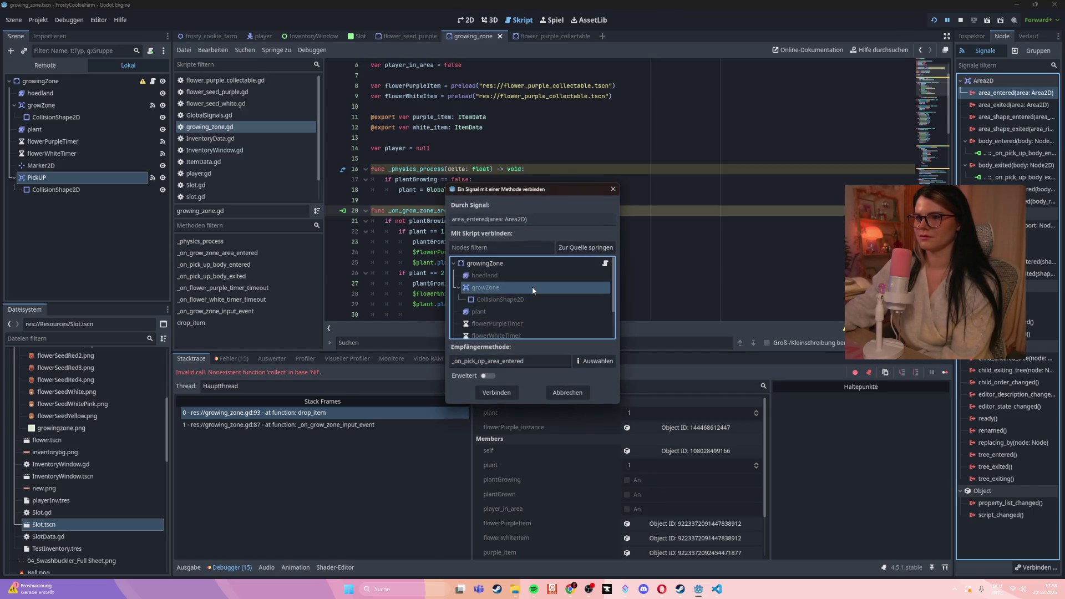
{"action": "scroll", "coordinate": [532, 286], "scroll_direction": "down", "scroll_amount": 1}
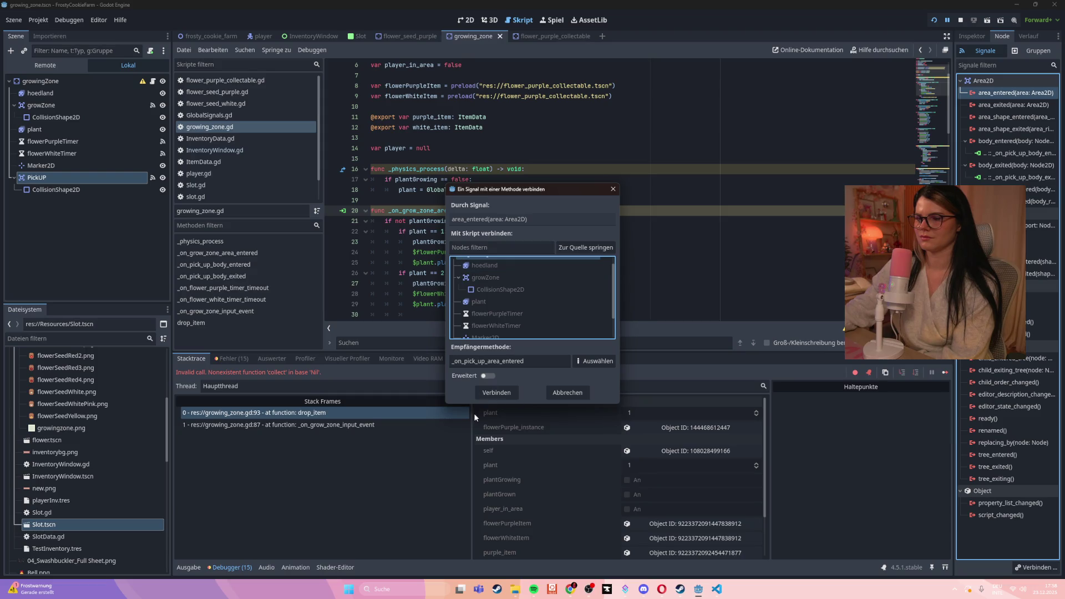
{"action": "left_click", "coordinate": [488, 376]}
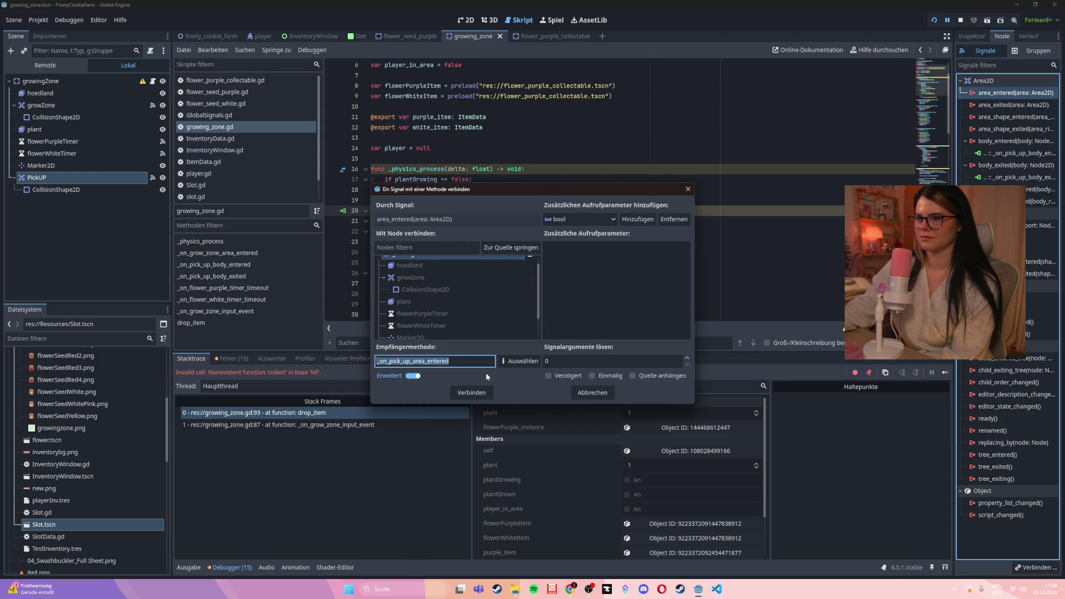
{"action": "left_click", "coordinate": [416, 376]}
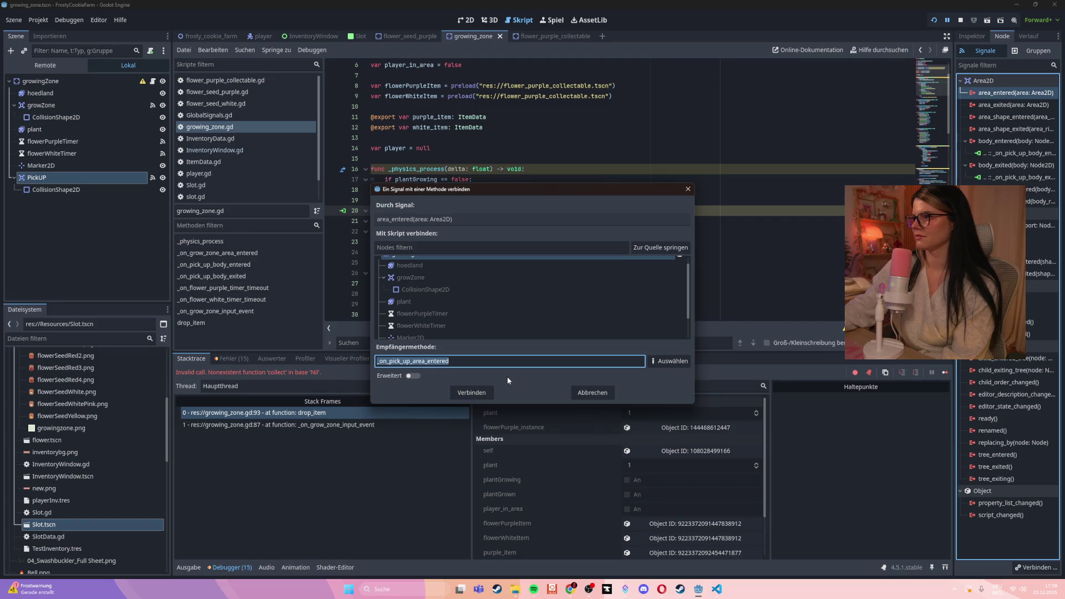
{"action": "left_click", "coordinate": [597, 393]}
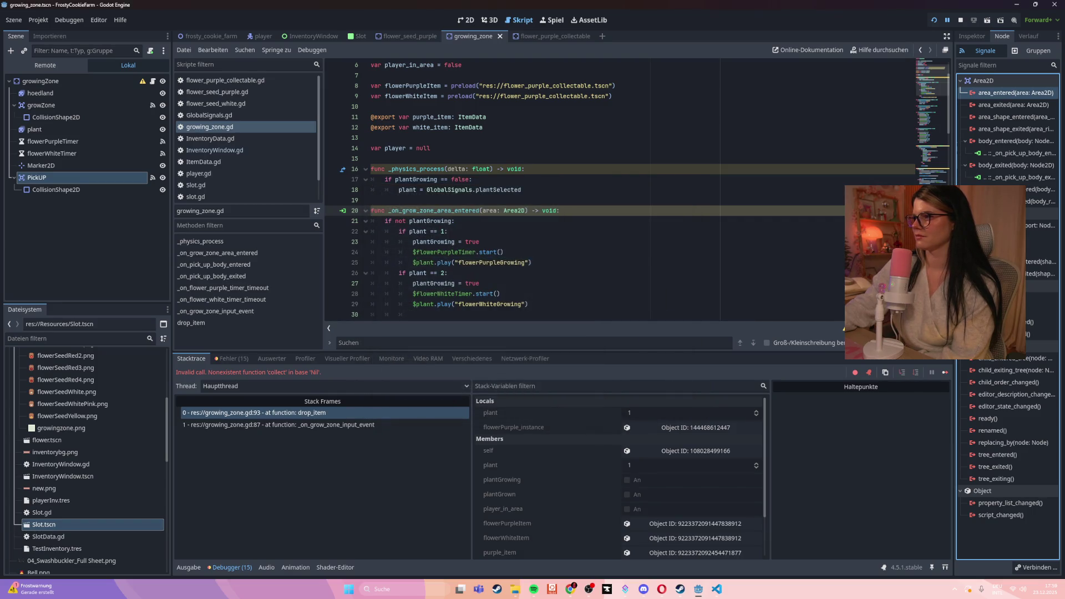
{"action": "double_click", "coordinate": [1042, 225]}
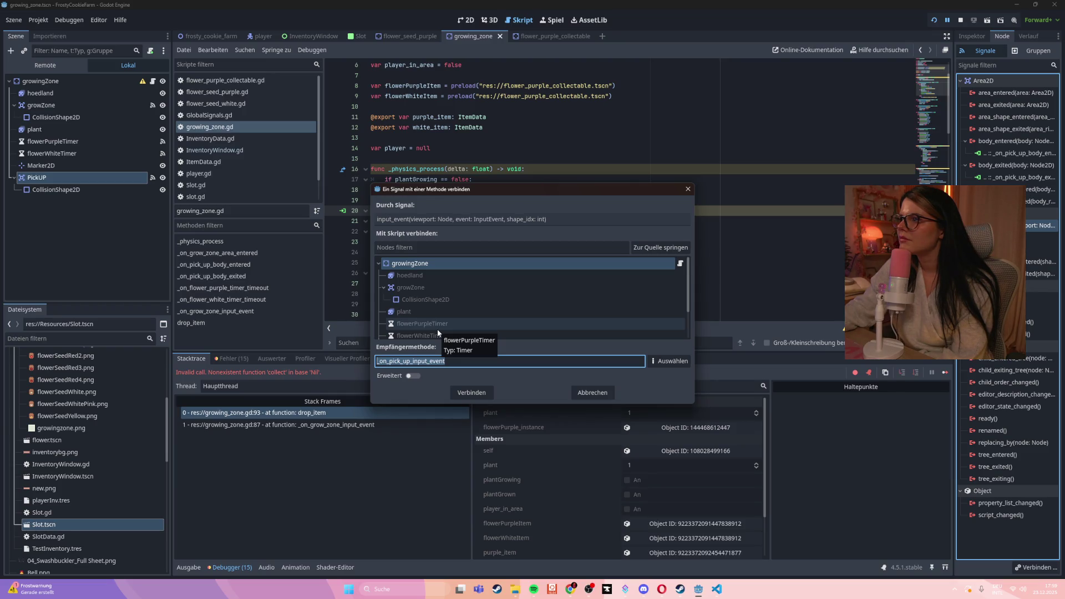
{"action": "left_click", "coordinate": [486, 394]}
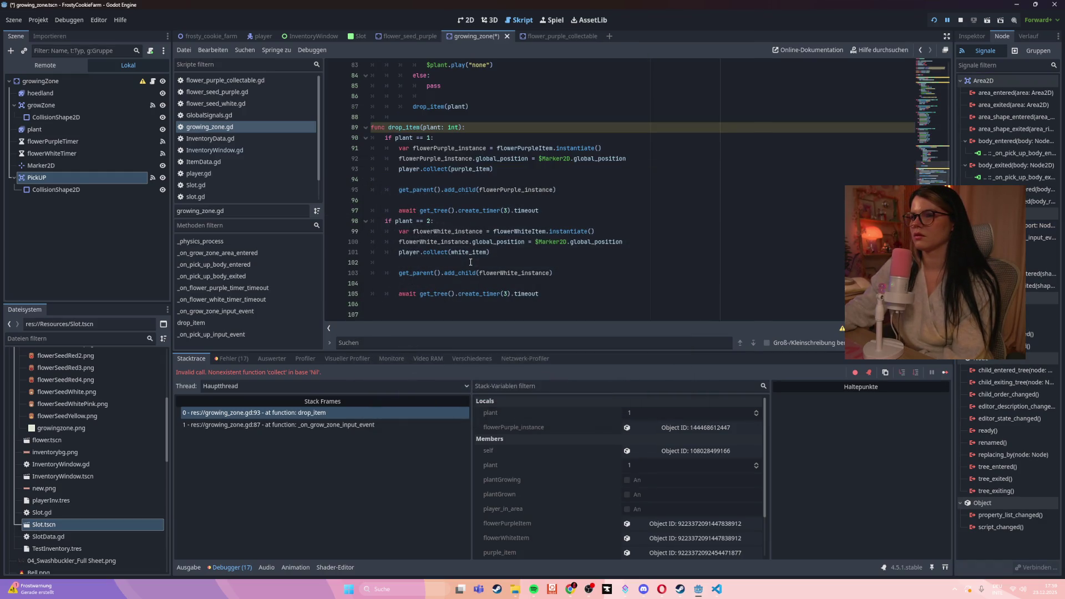
- Replace line 20's signature with _on_pick_up_input_event, save the script, and run the game
{"action": "left_click_drag", "start_coordinate": [719, 285], "coordinate": [370, 287]}
{"action": "key", "text": "ctrl+c"}
{"action": "key", "text": "ctrl+z"}
{"action": "key", "text": "ctrl+z"}
{"action": "key", "text": "ctrl+z"}
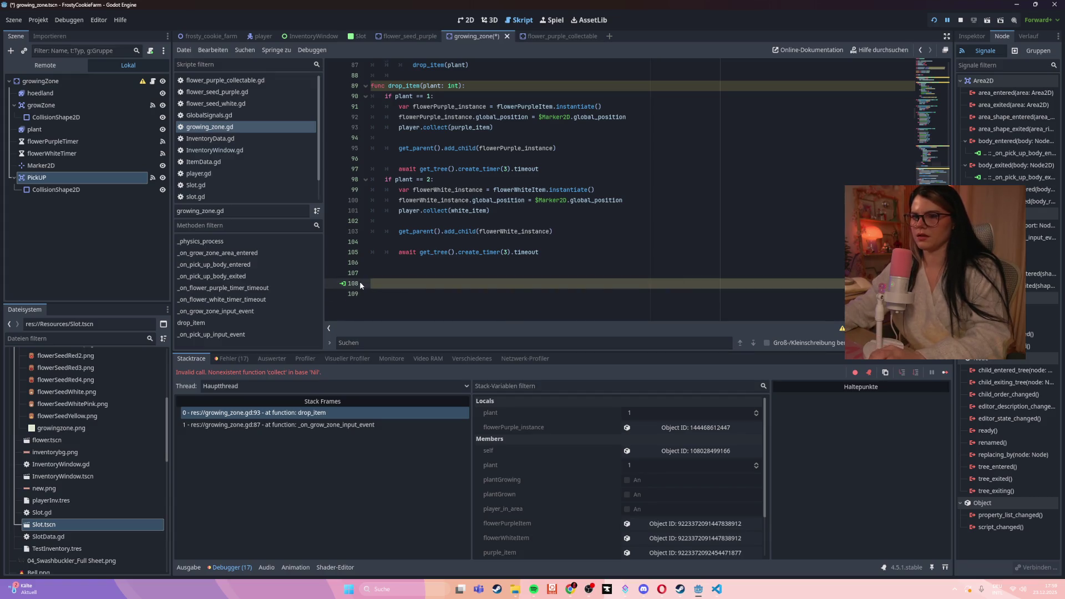
{"action": "scroll", "coordinate": [721, 271], "scroll_direction": "up", "scroll_amount": 15}
{"action": "scroll", "coordinate": [721, 271], "scroll_direction": "up", "scroll_amount": 8}
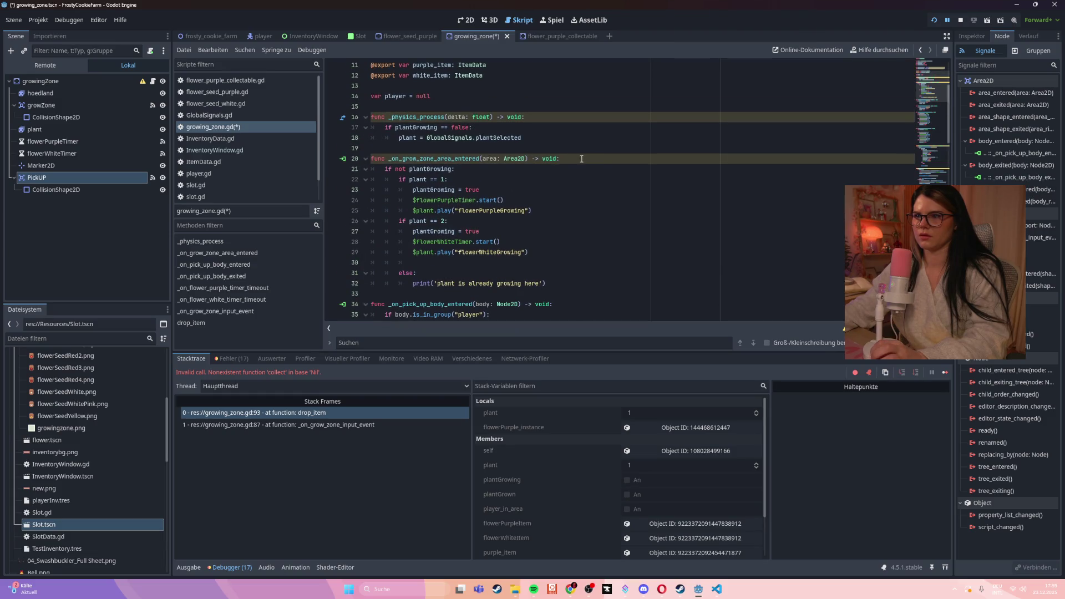
{"action": "left_click_drag", "start_coordinate": [583, 159], "coordinate": [370, 159]}
{"action": "key", "text": "ctrl+v"}
{"action": "key", "text": "ctrl+s"}
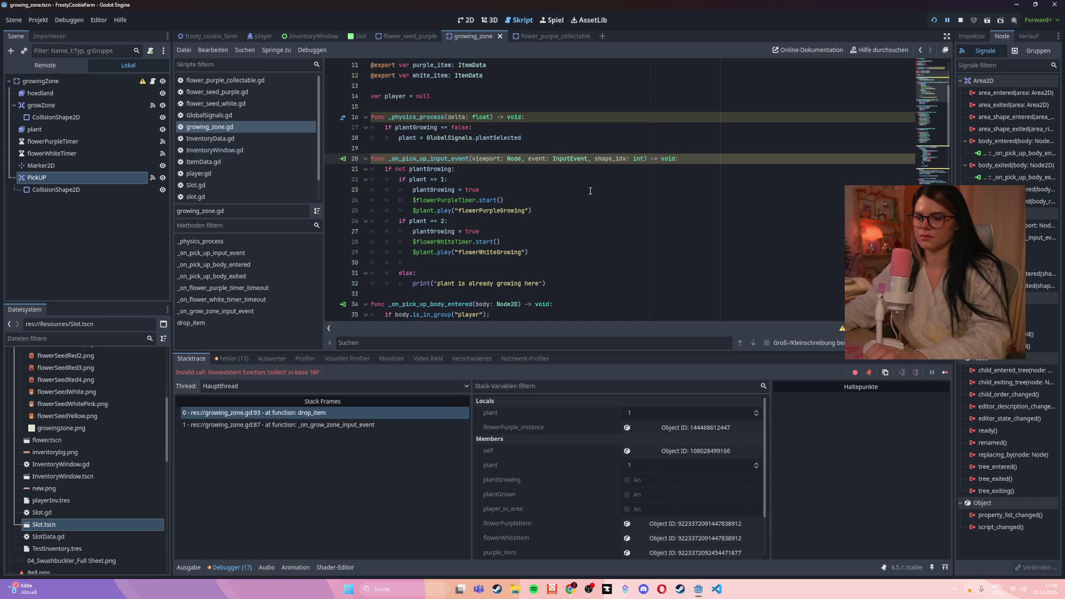
{"action": "key", "text": "F5"}
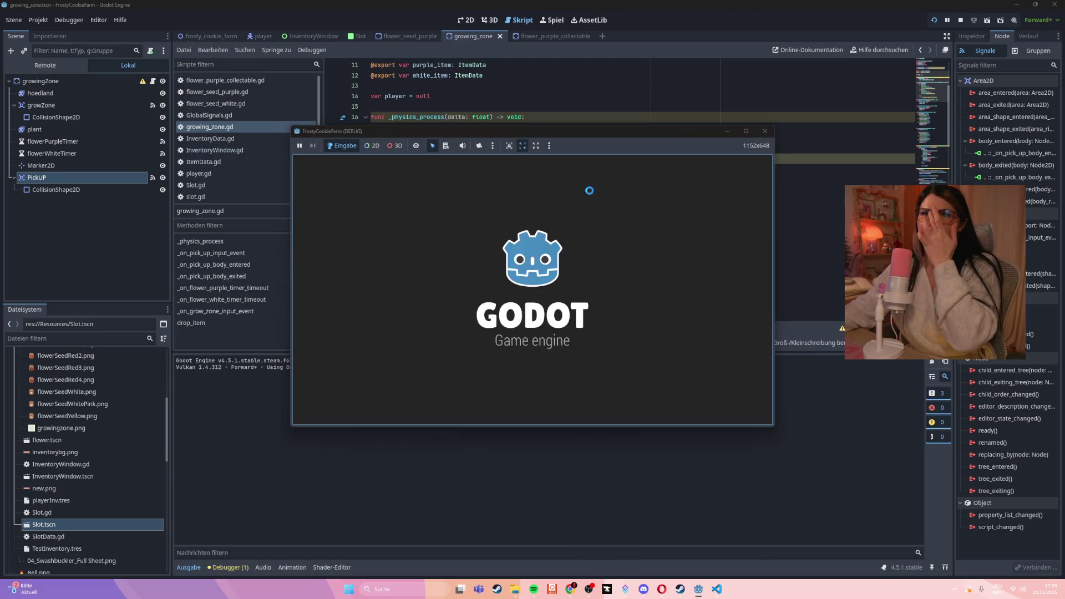
- Walk to the plots, plant purple seeds, try harvesting a plot, then stop the game
{"action": "key", "text": "Down"}
{"action": "mouse_move", "coordinate": [584, 277]}
{"action": "left_mouse_down"}
{"action": "mouse_move", "coordinate": [452, 328]}
{"action": "mouse_move", "coordinate": [475, 272]}
{"action": "left_mouse_up"}
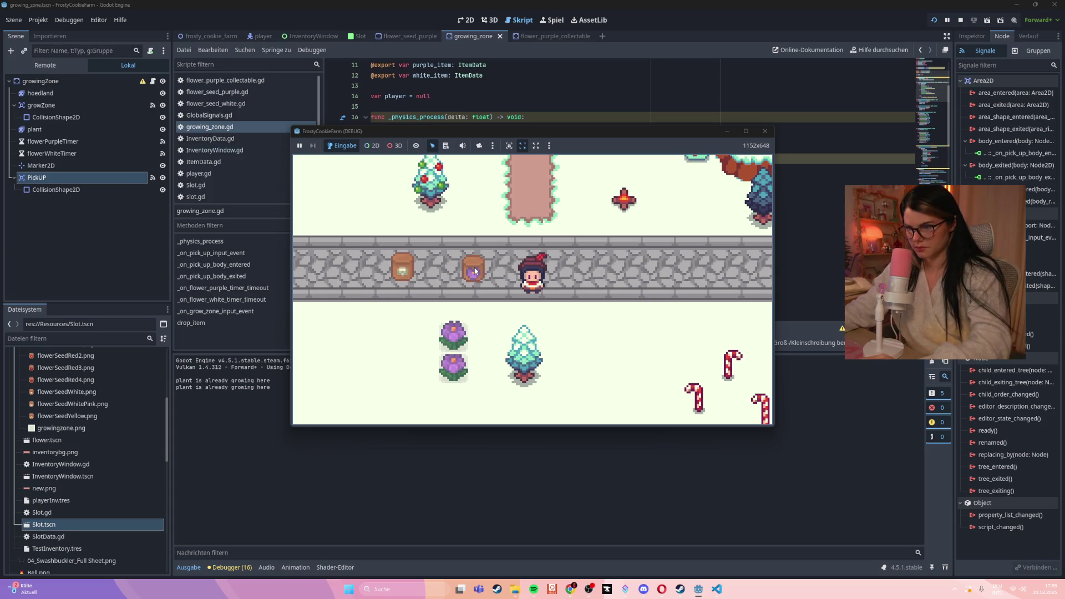
{"action": "key", "text": "Down"}
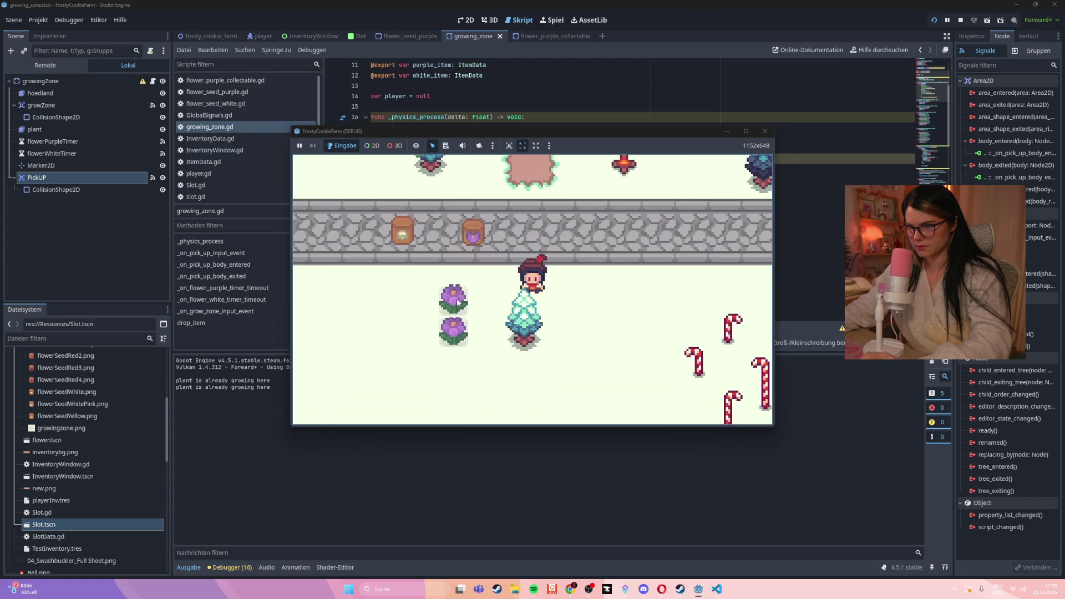
{"action": "left_click", "coordinate": [459, 303]}
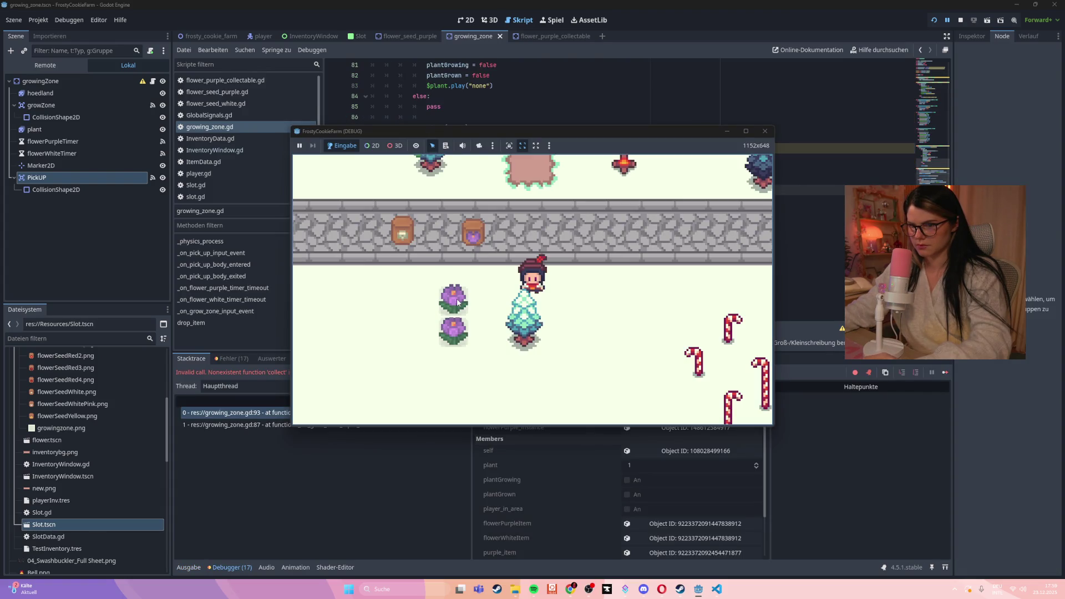
{"action": "left_click", "coordinate": [766, 130]}
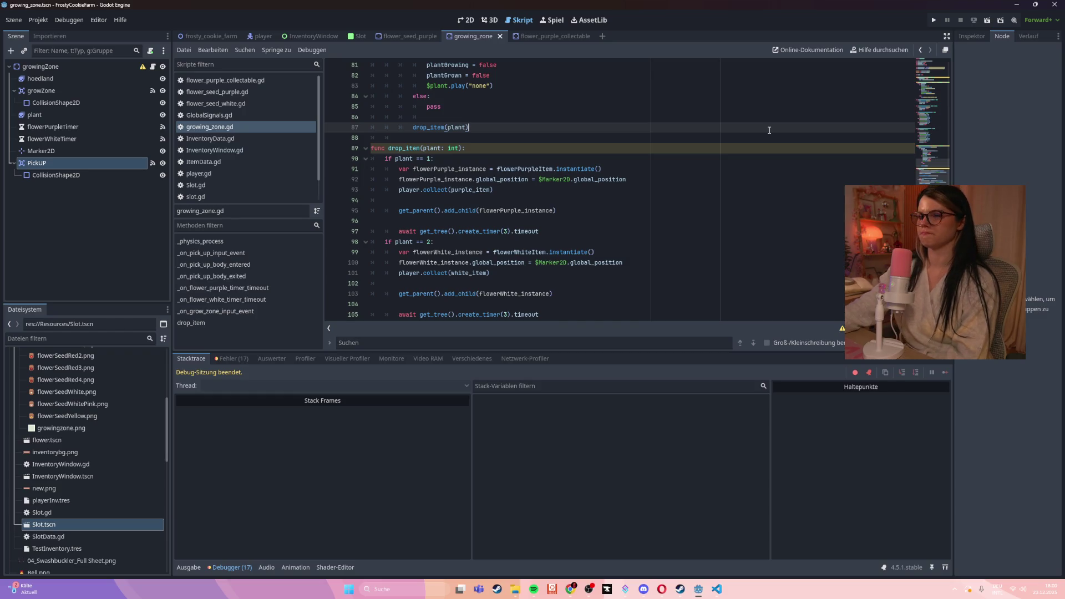
{"action": "left_click", "coordinate": [661, 264]}
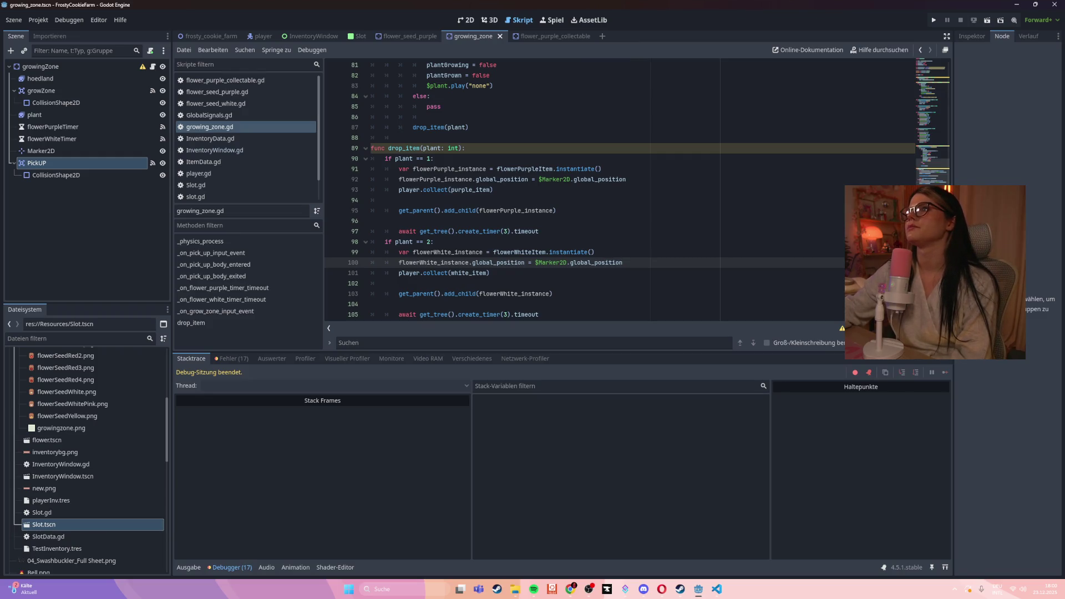
- Disconnect growZone's old body_entered, body_exited and area_entered signal connections
{"action": "left_click", "coordinate": [109, 92]}
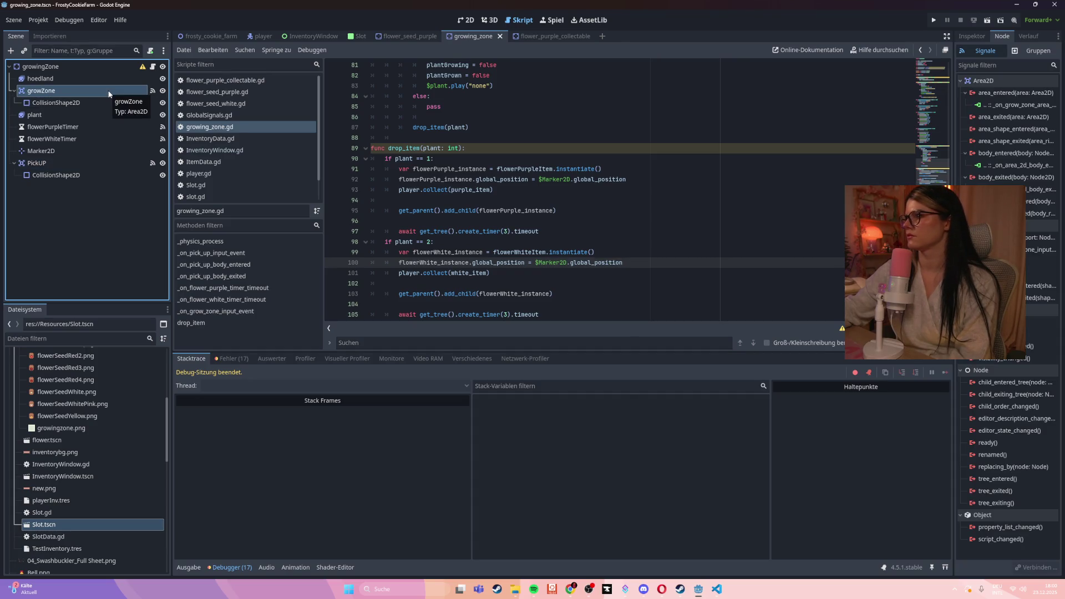
{"action": "right_click", "coordinate": [1001, 167]}
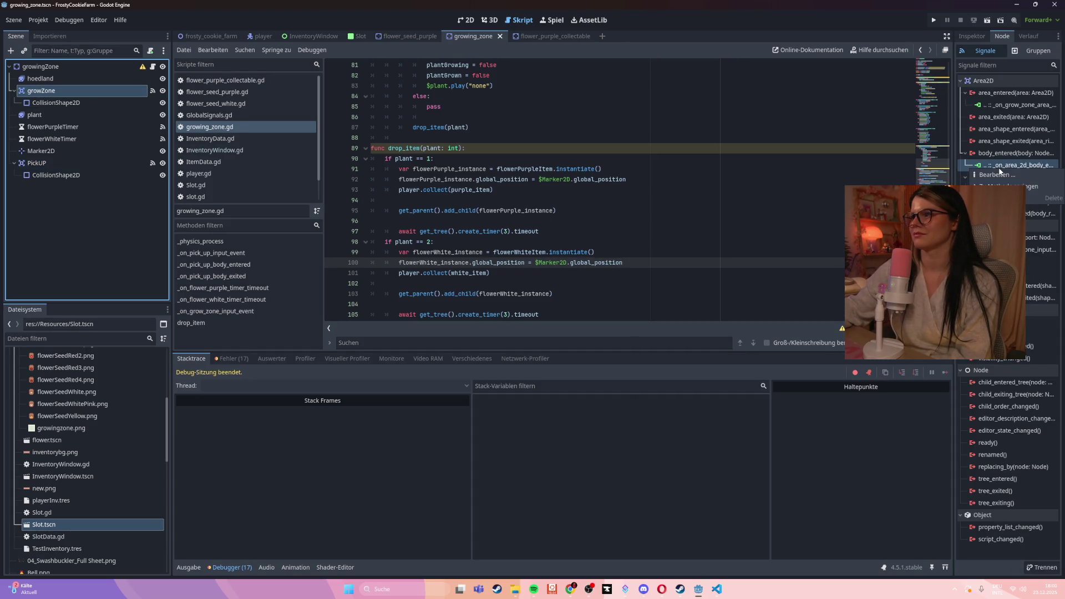
{"action": "left_click", "coordinate": [1054, 198]}
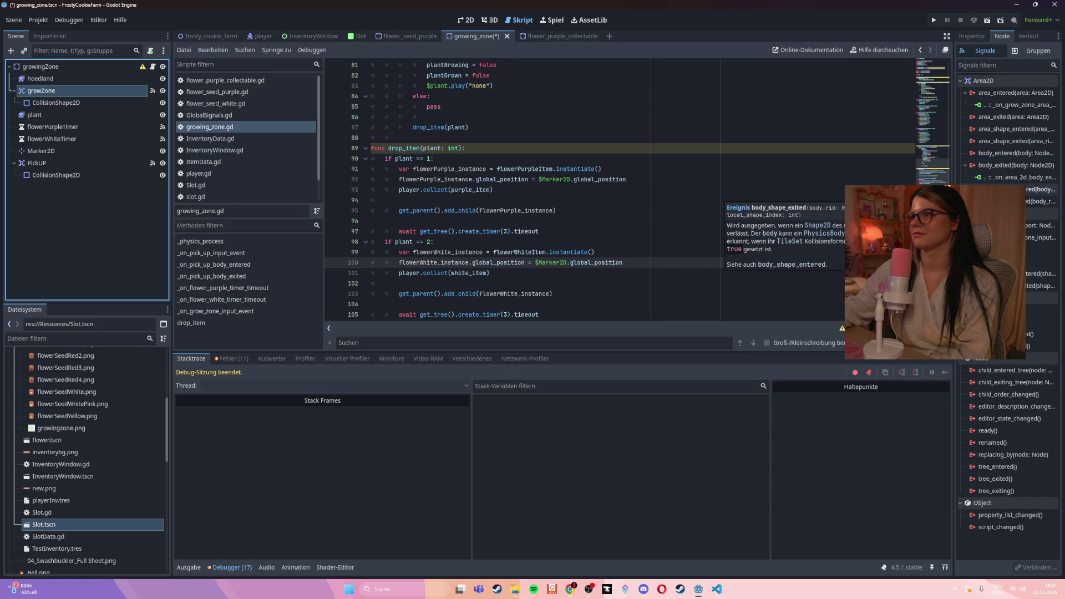
{"action": "right_click", "coordinate": [1010, 177]}
{"action": "left_click", "coordinate": [1043, 208]}
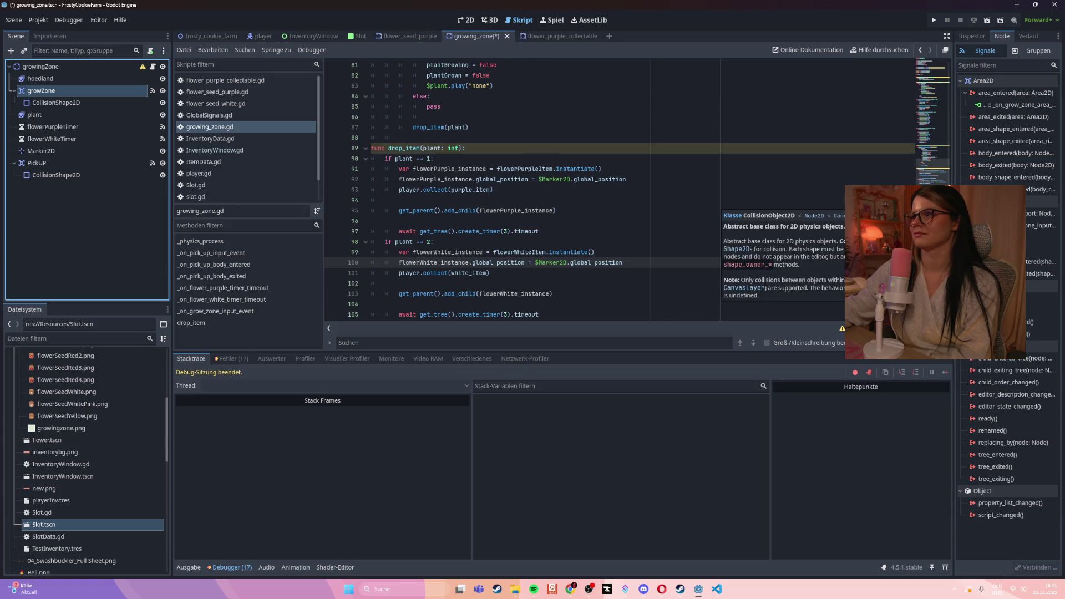
{"action": "left_click", "coordinate": [72, 162]}
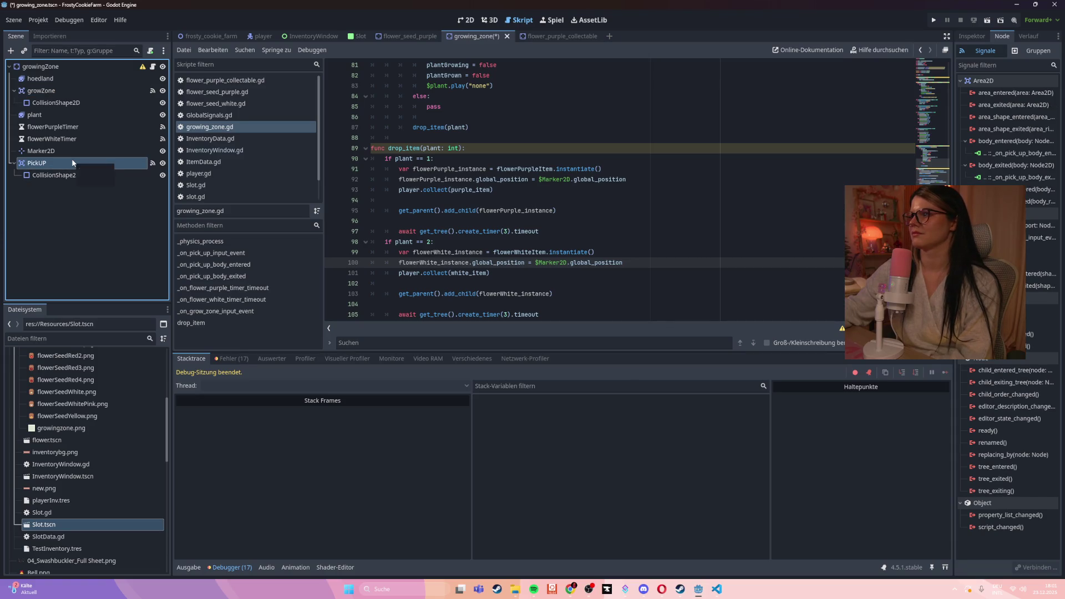
{"action": "left_click", "coordinate": [88, 94]}
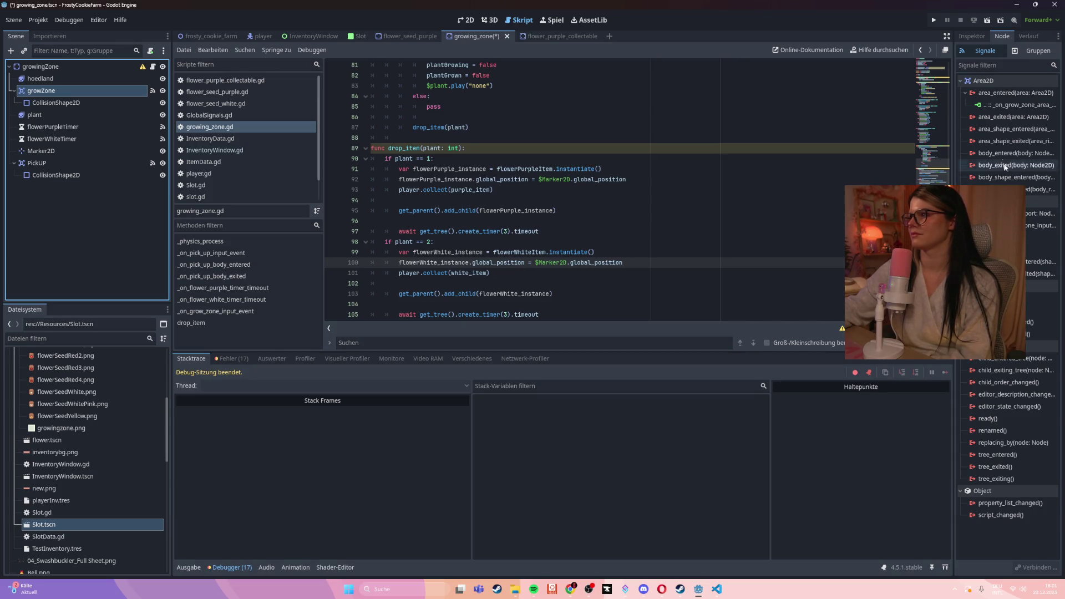
{"action": "right_click", "coordinate": [1007, 105]}
{"action": "left_click", "coordinate": [993, 134]}
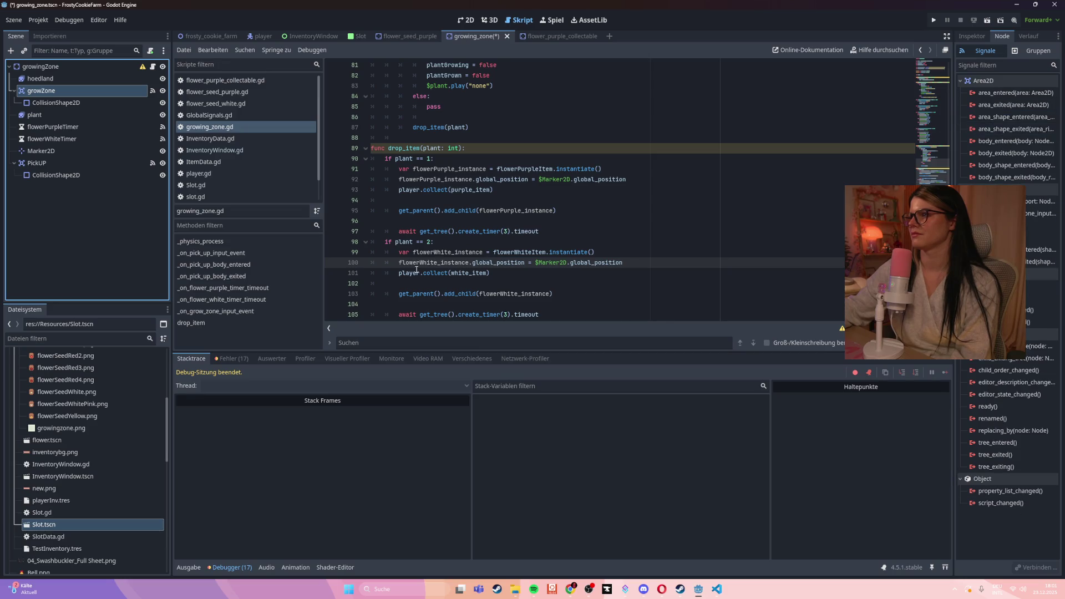
- Disconnect one of PickUP's signal connections and save the scene
{"action": "left_click", "coordinate": [62, 163]}
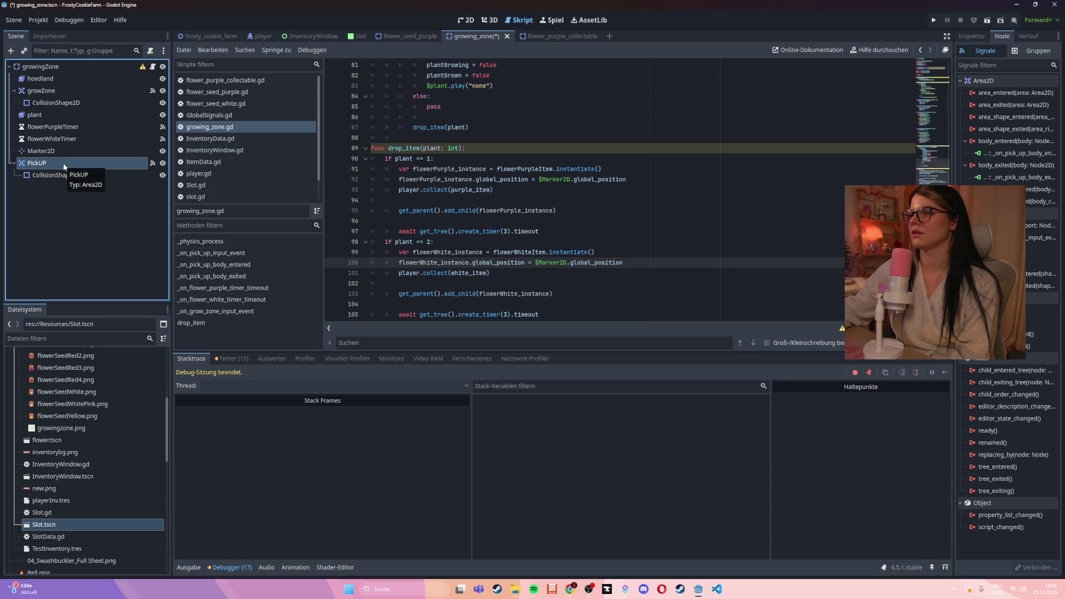
{"action": "left_click", "coordinate": [1039, 239]}
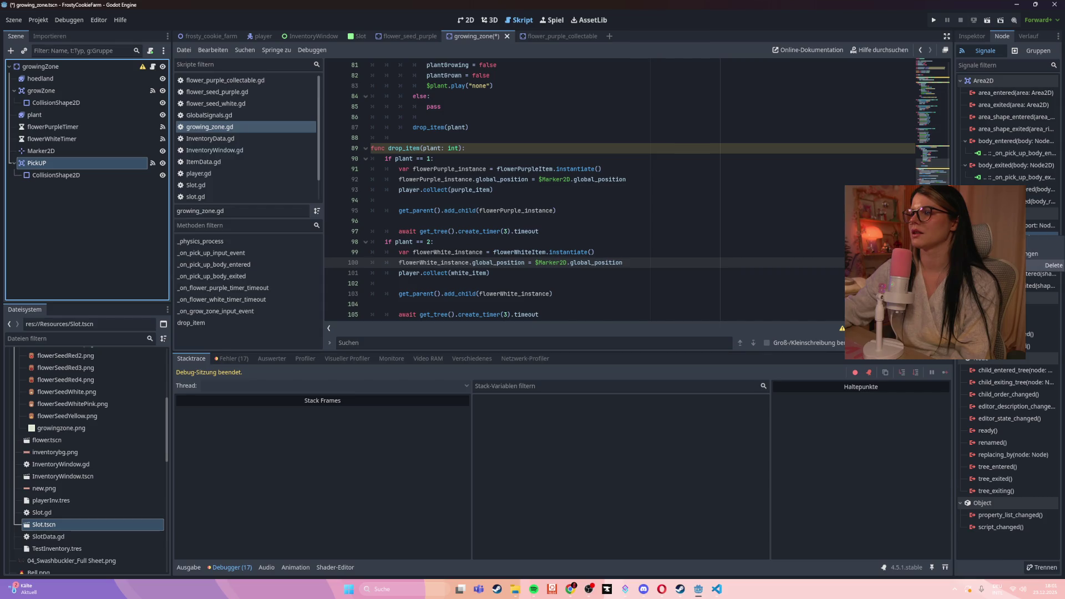
{"action": "left_click", "coordinate": [1041, 266]}
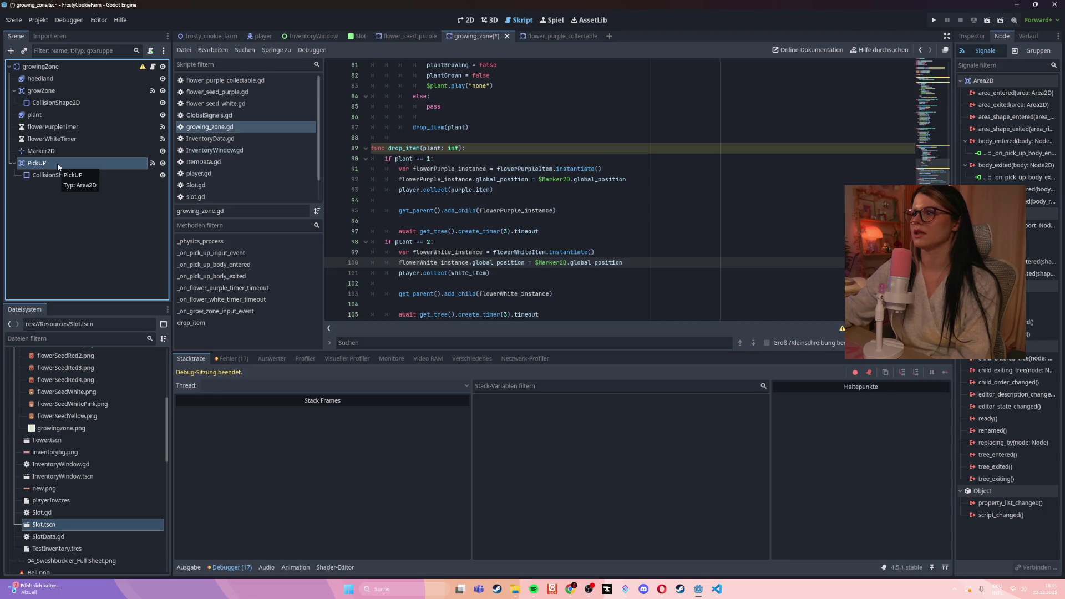
{"action": "left_click", "coordinate": [51, 199]}
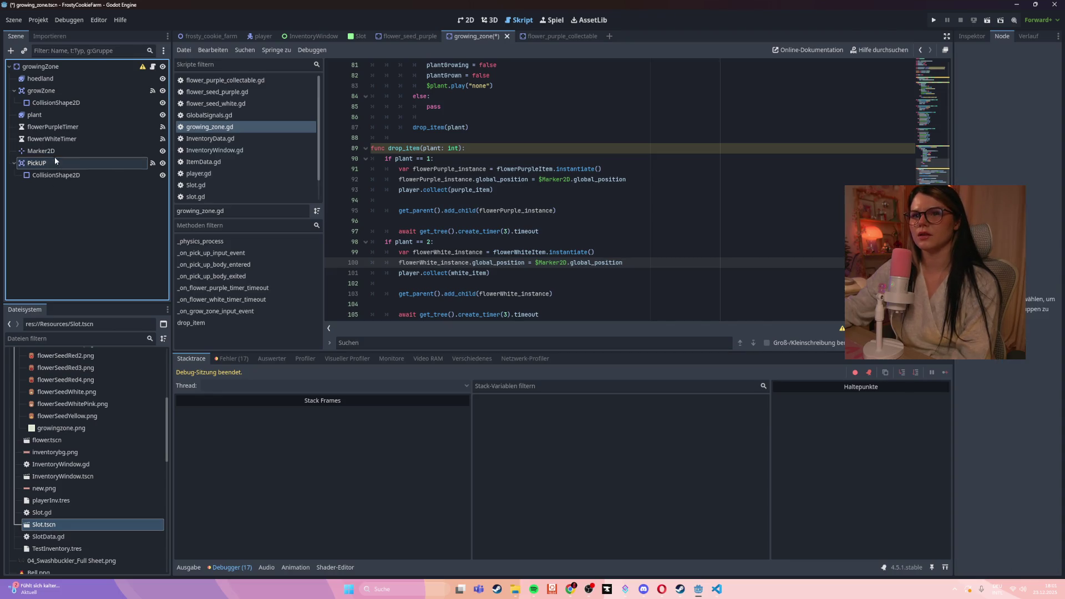
{"action": "left_click", "coordinate": [55, 91]}
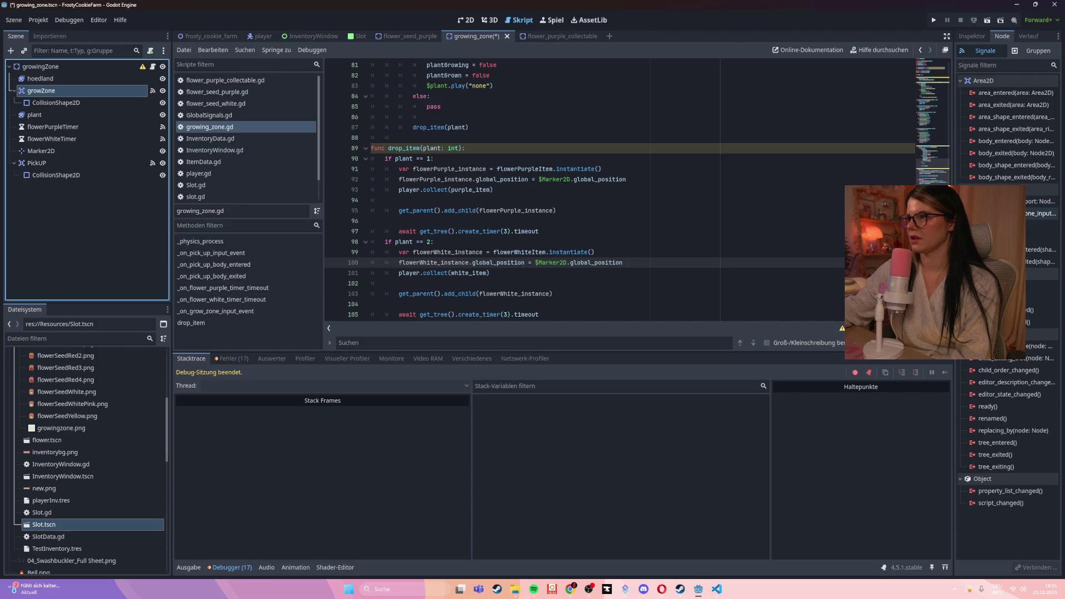
{"action": "left_click", "coordinate": [734, 227]}
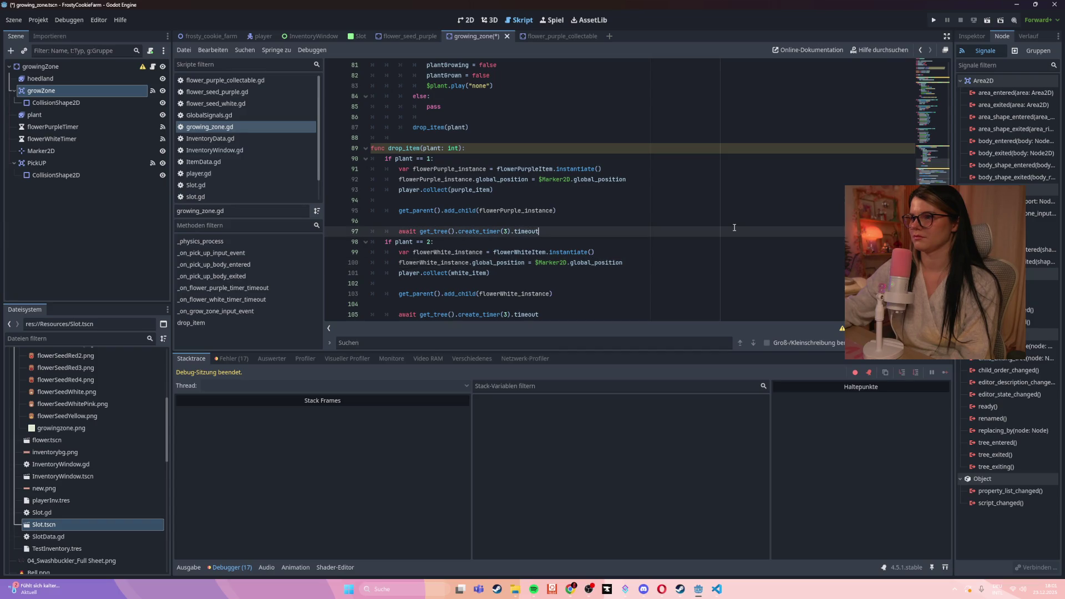
{"action": "key", "text": "ctrl+s"}
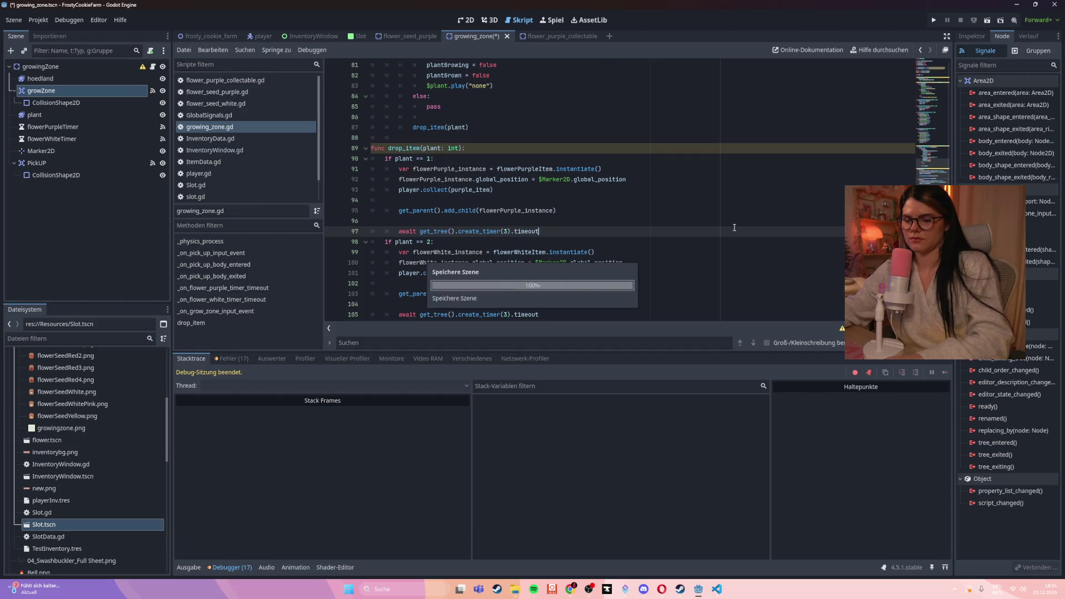
- Review growing_zone.gd, folding and unfolding _on_grow_zone_input_event and checking _on_pick_up_input_event
{"action": "scroll", "coordinate": [688, 284], "scroll_direction": "up", "scroll_amount": 3}
{"action": "scroll", "coordinate": [687, 284], "scroll_direction": "up", "scroll_amount": 2}
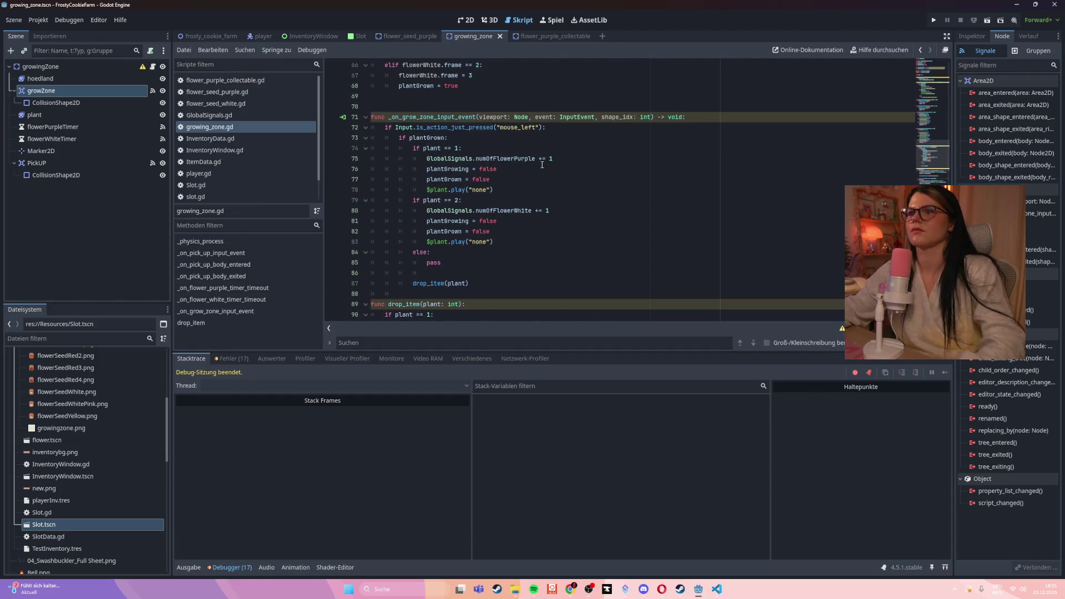
{"action": "left_click", "coordinate": [366, 117]}
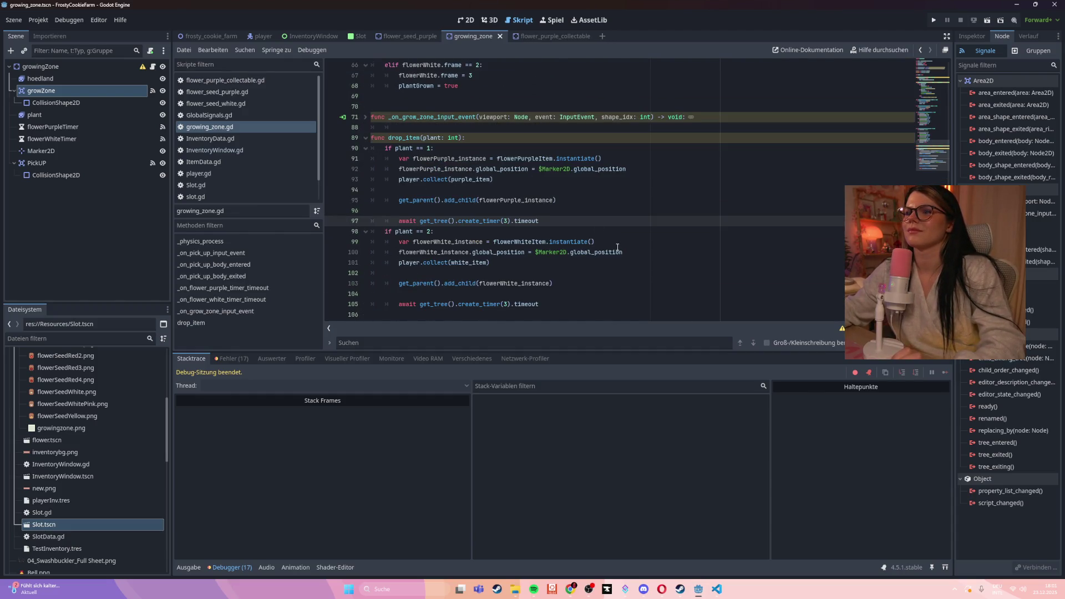
{"action": "scroll", "coordinate": [638, 262], "scroll_direction": "up", "scroll_amount": 6}
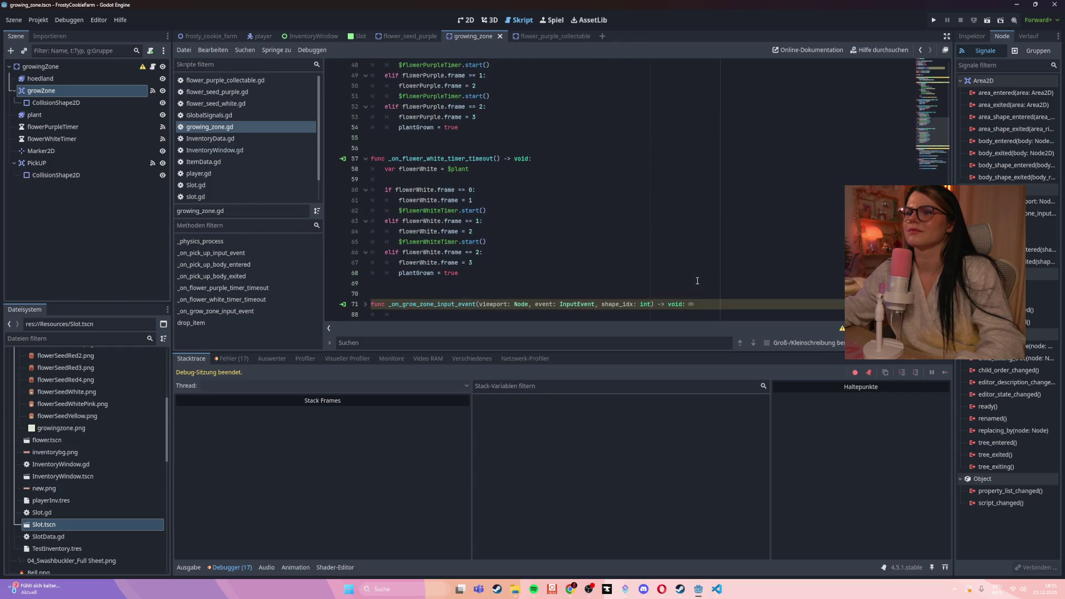
{"action": "scroll", "coordinate": [697, 281], "scroll_direction": "up", "scroll_amount": 4}
{"action": "scroll", "coordinate": [697, 281], "scroll_direction": "up", "scroll_amount": 3}
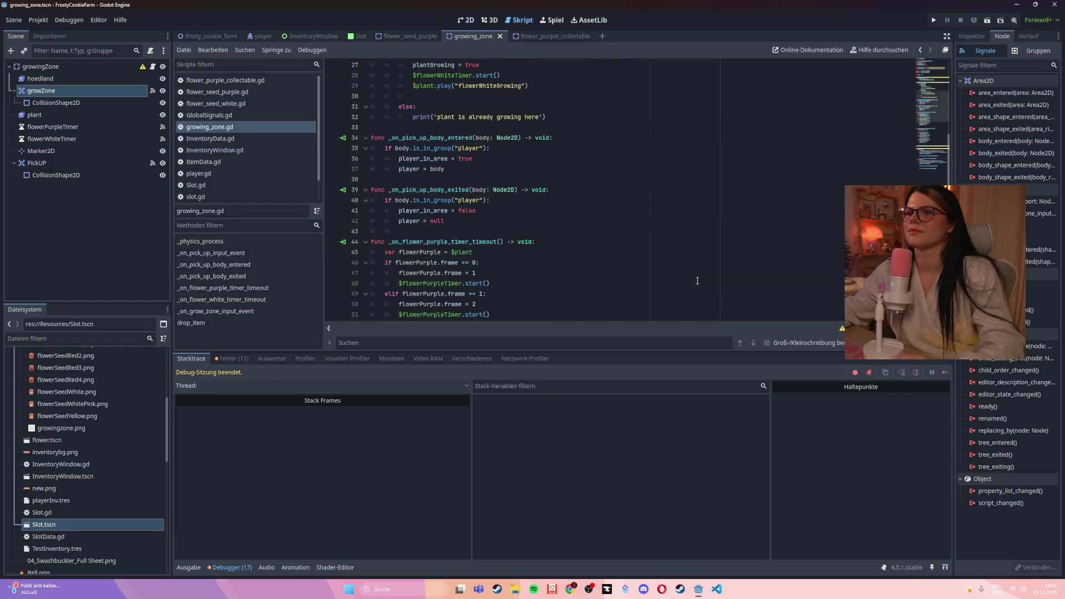
{"action": "scroll", "coordinate": [697, 281], "scroll_direction": "up", "scroll_amount": 3}
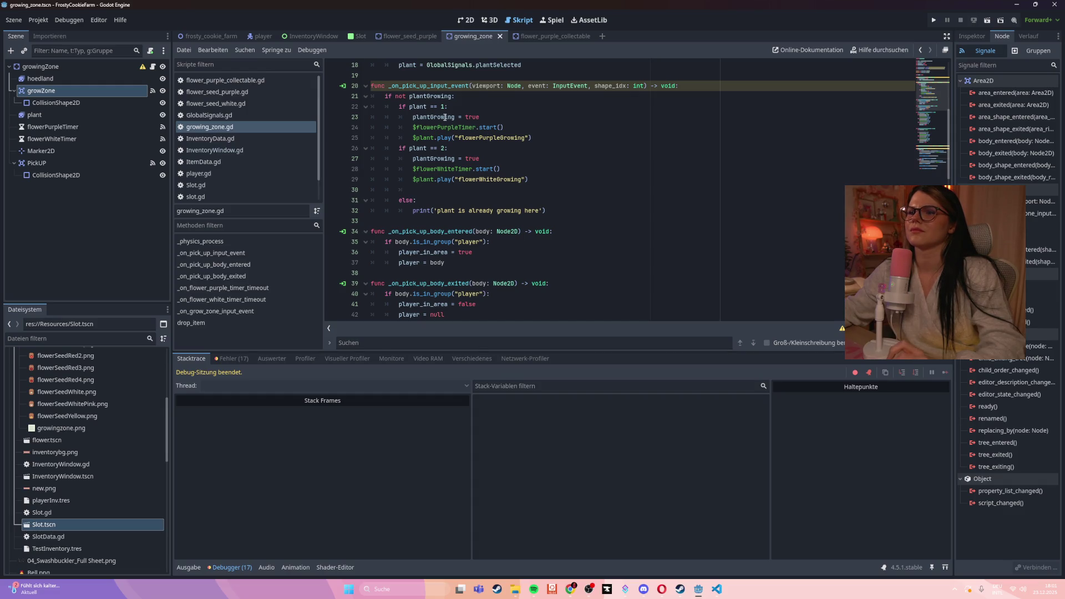
{"action": "double_click", "coordinate": [428, 85]}
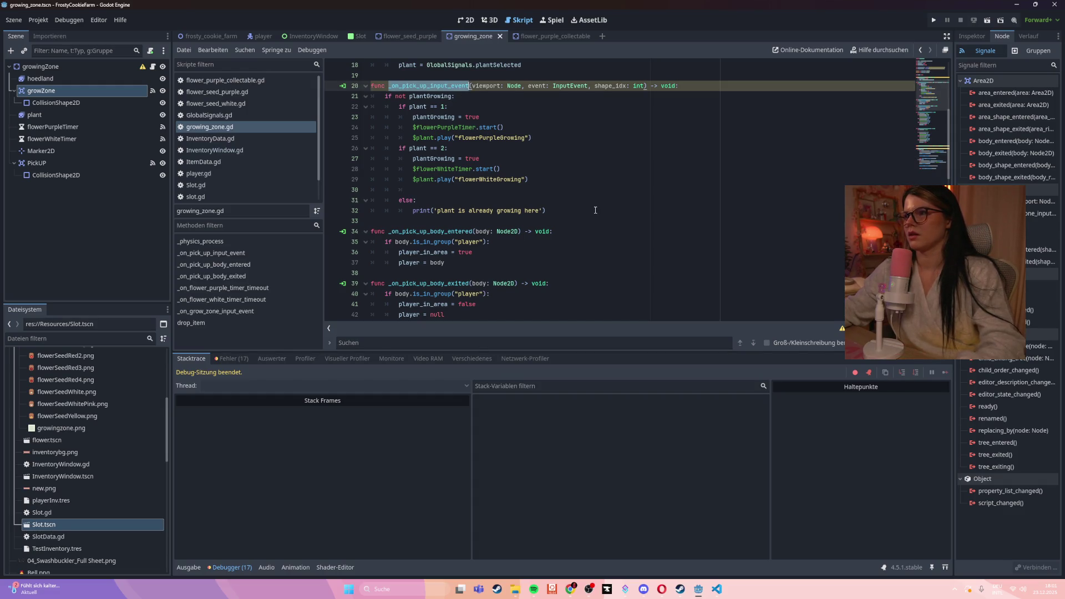
{"action": "scroll", "coordinate": [596, 210], "scroll_direction": "down", "scroll_amount": 10}
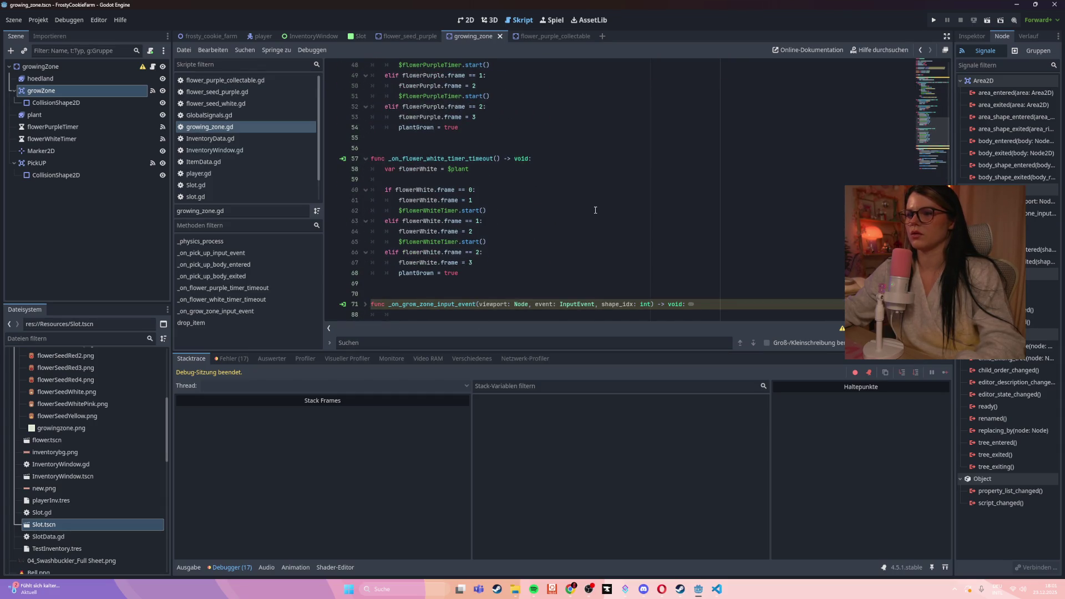
{"action": "scroll", "coordinate": [596, 211], "scroll_direction": "up", "scroll_amount": 11}
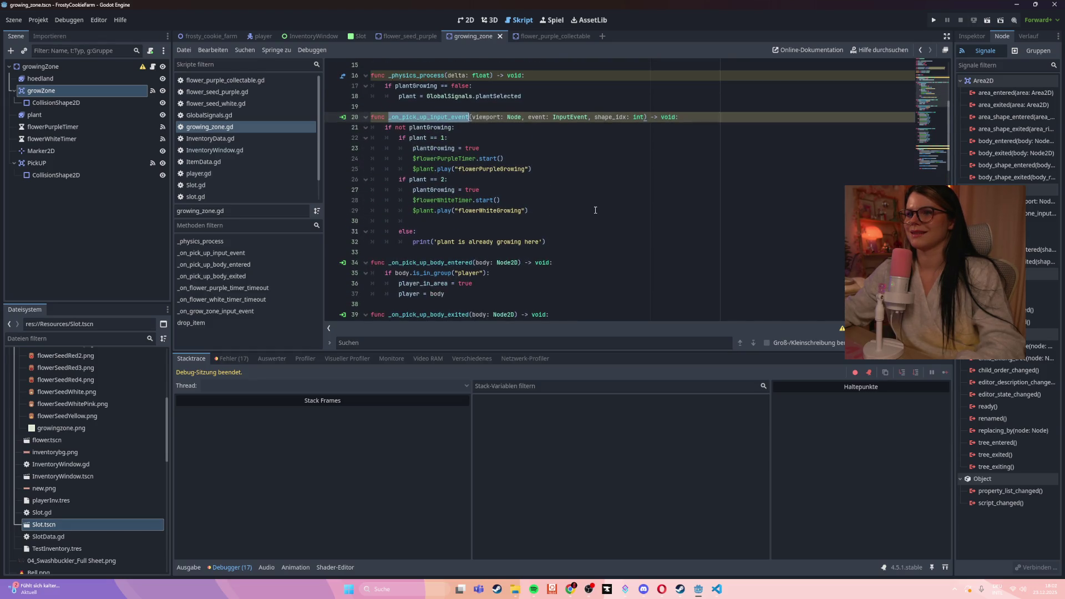
{"action": "scroll", "coordinate": [596, 210], "scroll_direction": "down", "scroll_amount": 11}
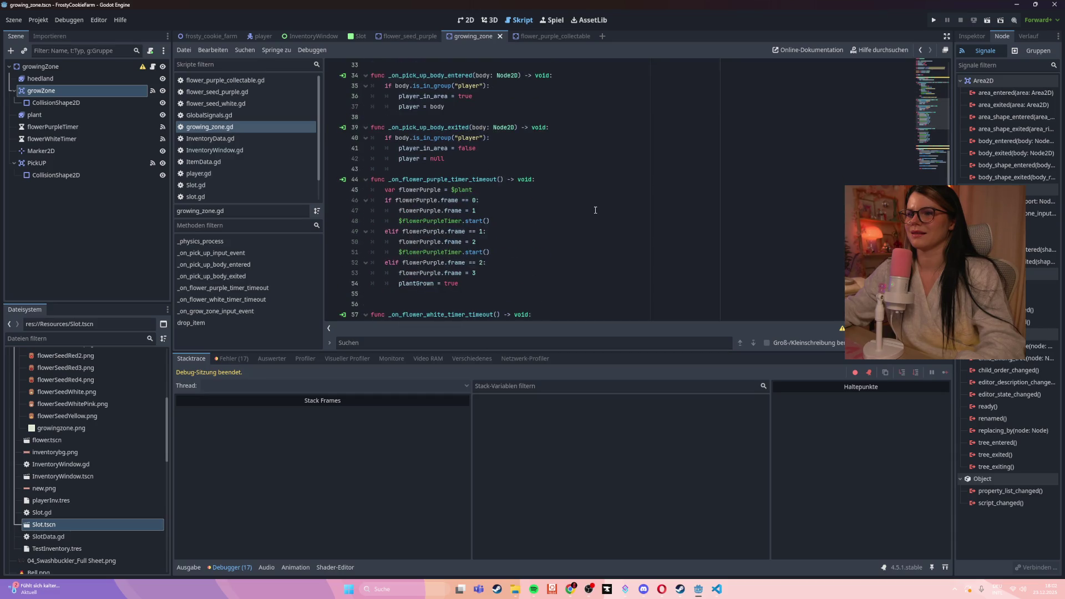
{"action": "scroll", "coordinate": [415, 244], "scroll_direction": "down", "scroll_amount": 3}
{"action": "left_click", "coordinate": [366, 211]}
{"action": "left_click", "coordinate": [527, 197]}
{"action": "scroll", "coordinate": [527, 198], "scroll_direction": "down", "scroll_amount": 2}
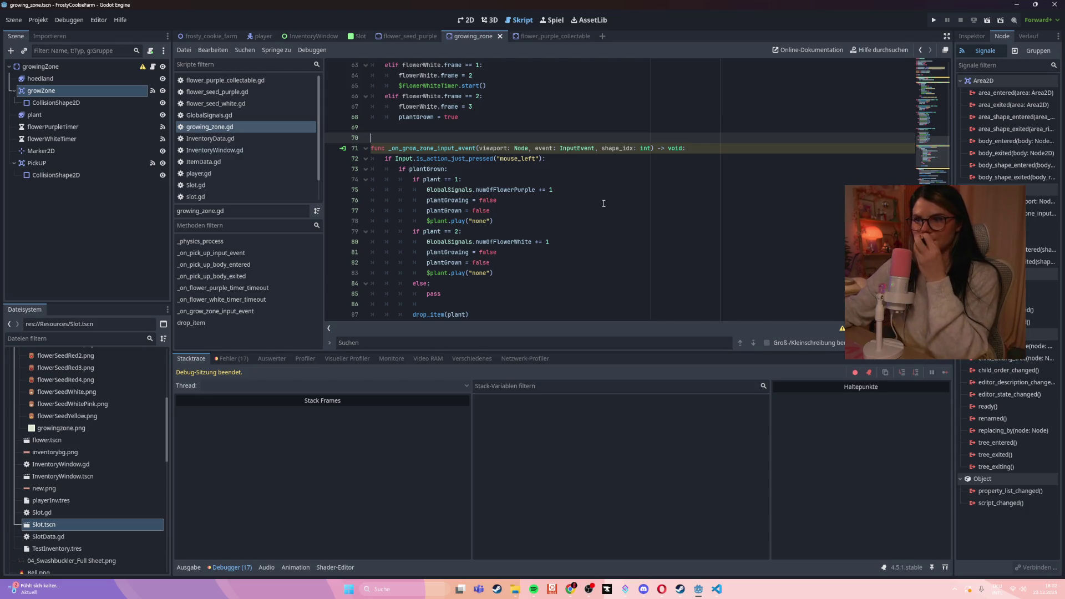
{"action": "scroll", "coordinate": [604, 204], "scroll_direction": "up", "scroll_amount": 14}
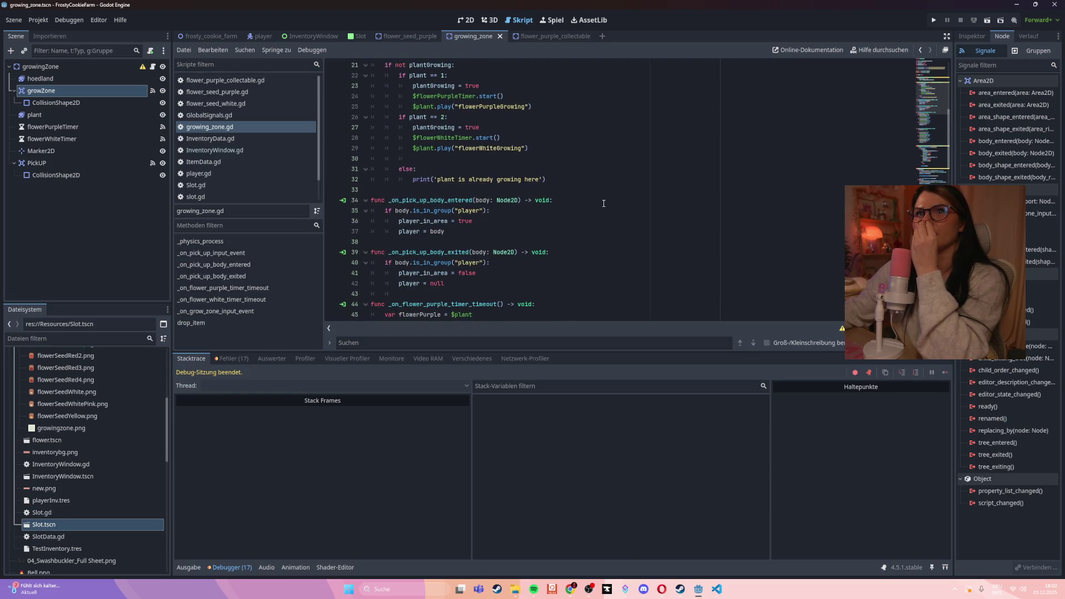
{"action": "scroll", "coordinate": [603, 203], "scroll_direction": "up", "scroll_amount": 2}
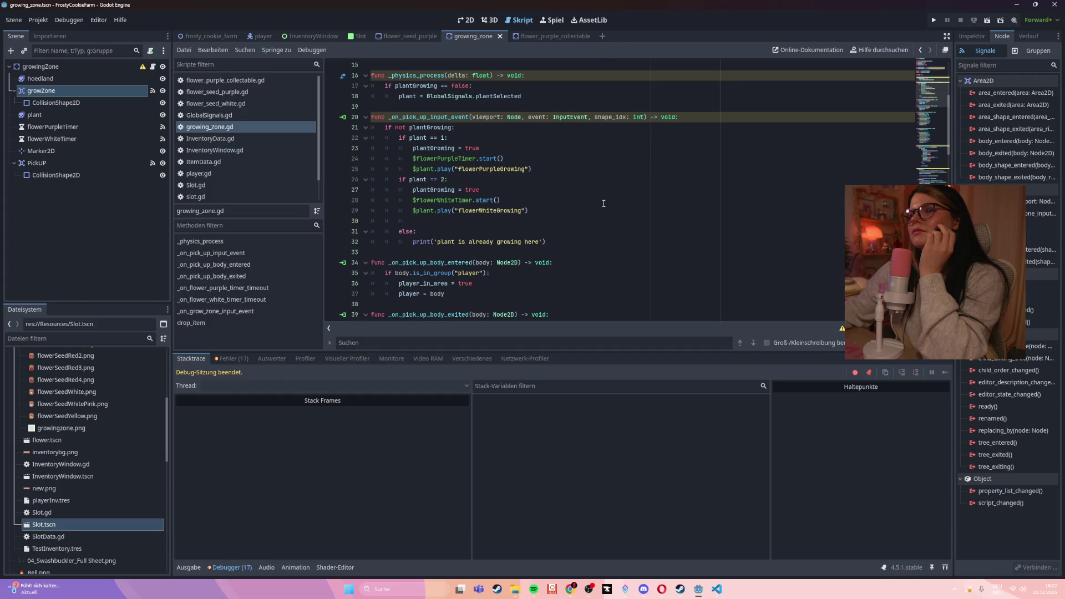
- Select the growZone node and switch to the Chrome browser window
{"action": "left_click", "coordinate": [76, 91]}
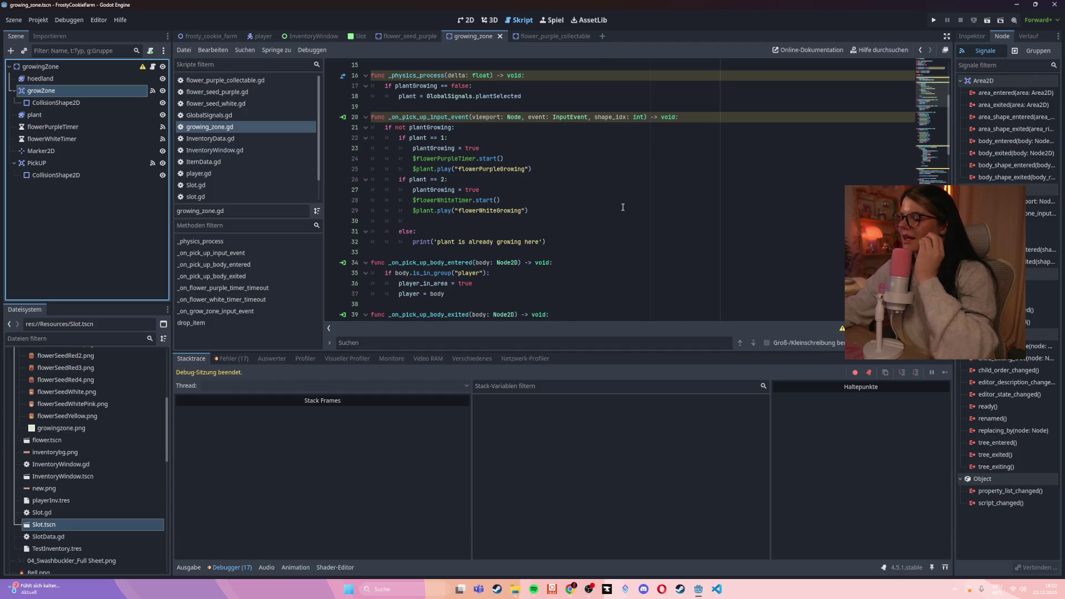
{"action": "mouse_move", "coordinate": [571, 591]}
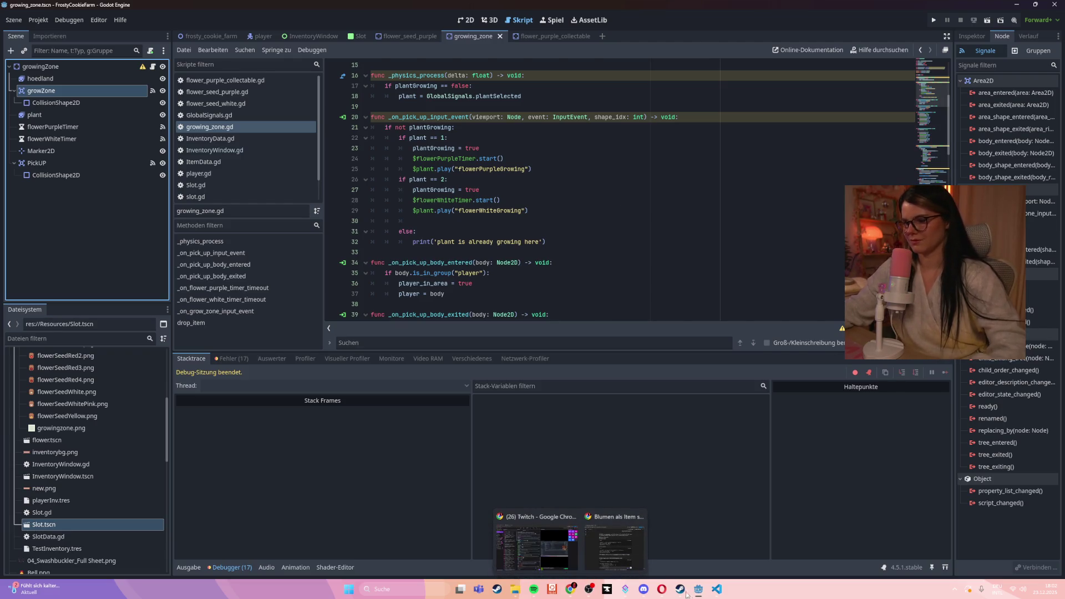
{"action": "left_click", "coordinate": [604, 565]}
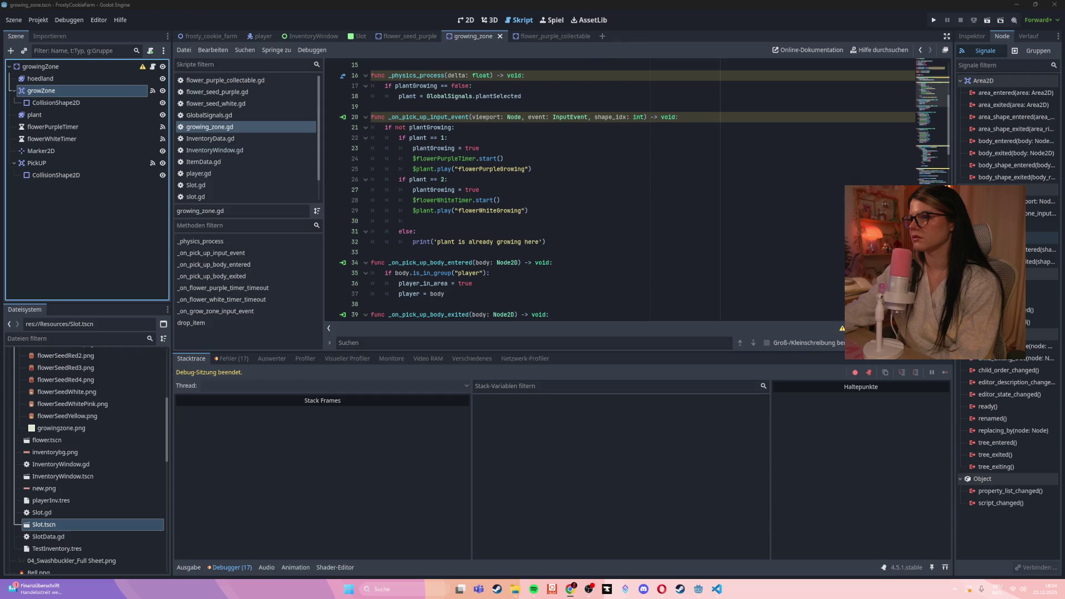
- Connect growZone's mouse_entered signal to a new _on_grow_zone_mouse_entered method
{"action": "right_click", "coordinate": [999, 225]}
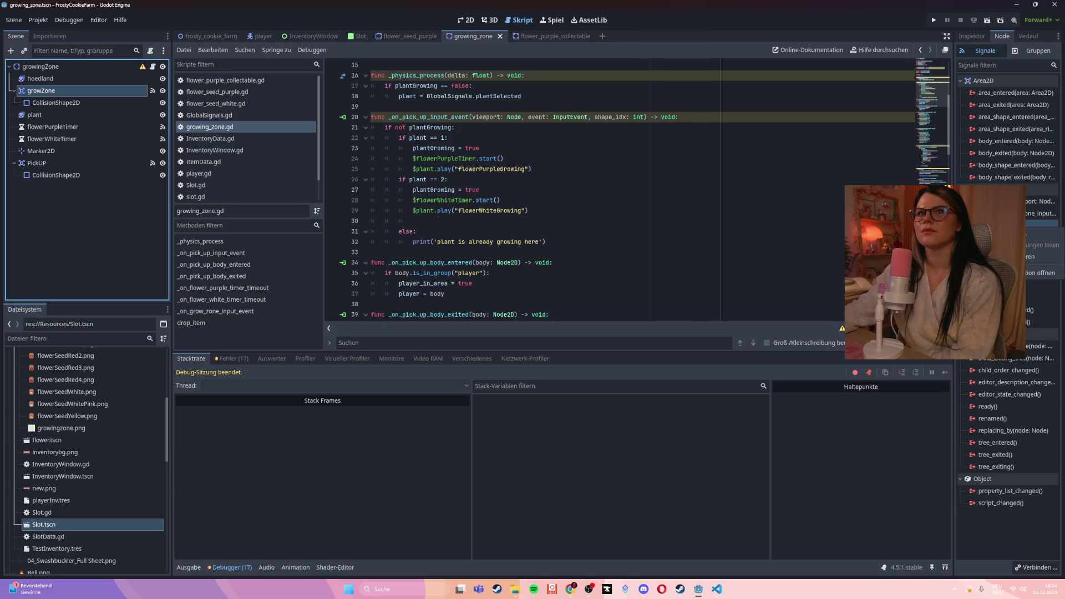
{"action": "left_click", "coordinate": [1041, 224]}
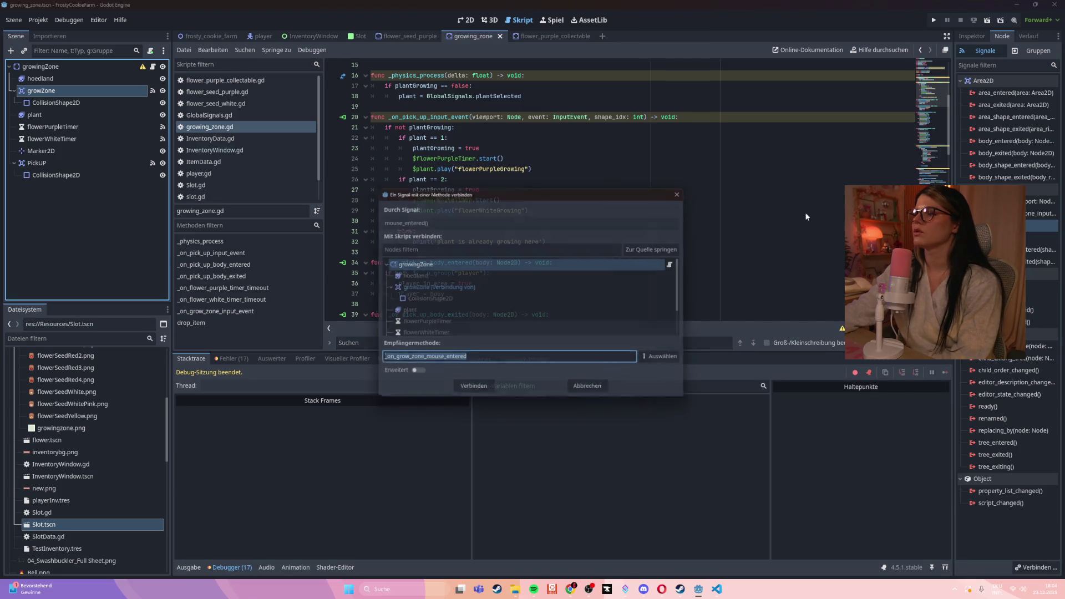
{"action": "left_click", "coordinate": [473, 392]}
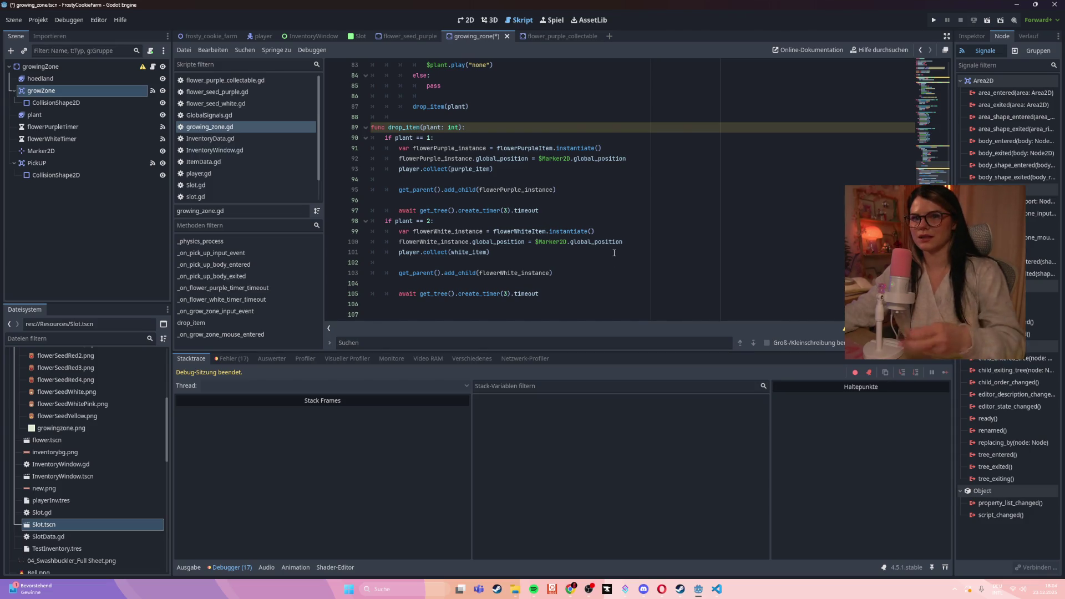
- Disconnect growZone's mouse-entered signal connection in the Signals panel
{"action": "scroll", "coordinate": [546, 222], "scroll_direction": "up", "scroll_amount": 3}
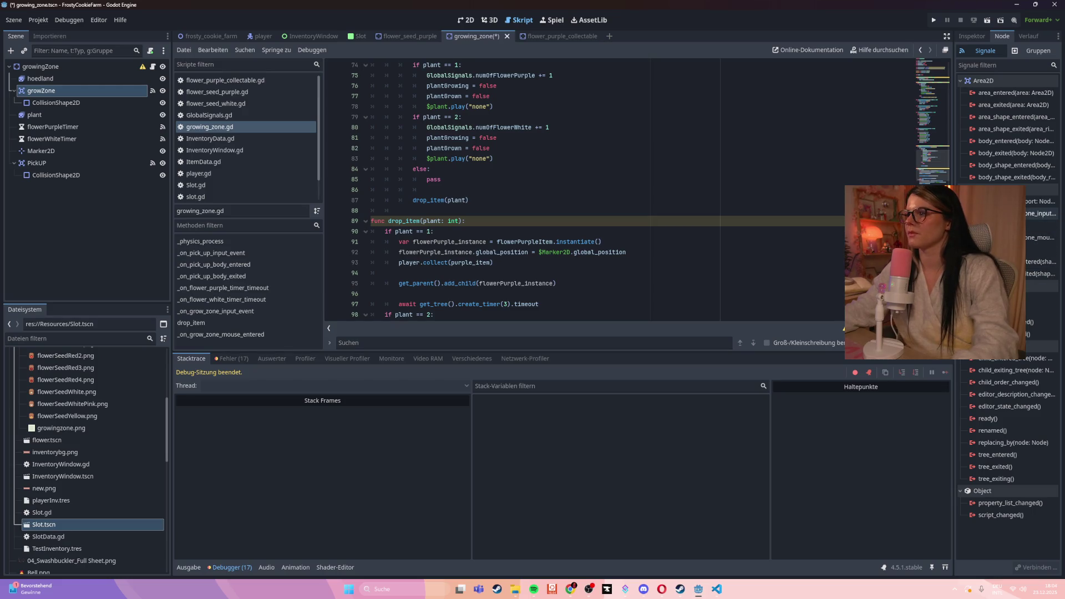
{"action": "right_click", "coordinate": [1027, 237]}
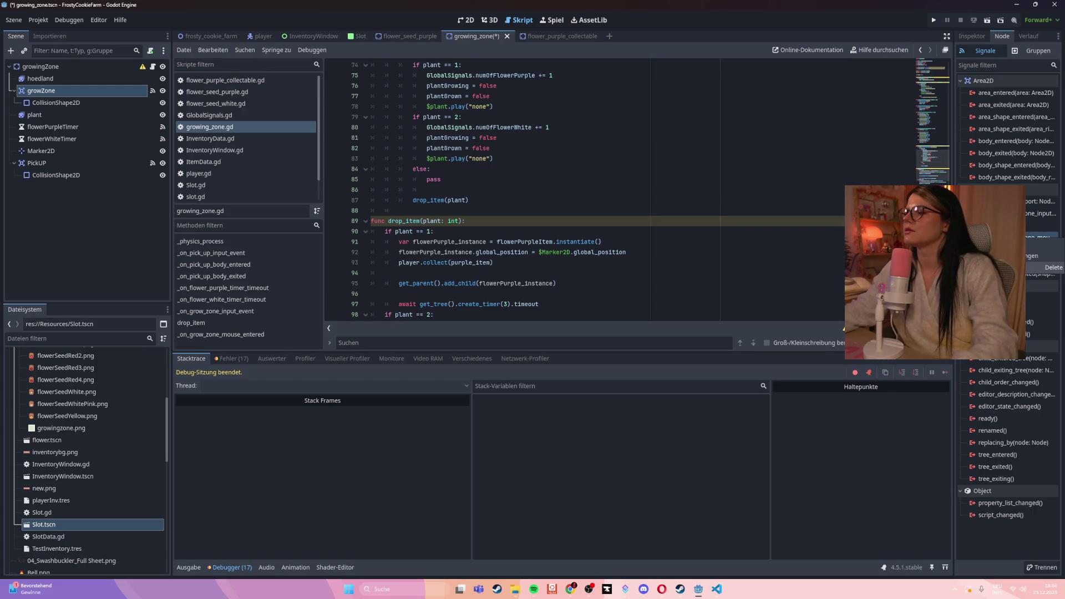
{"action": "left_click", "coordinate": [1053, 268]}
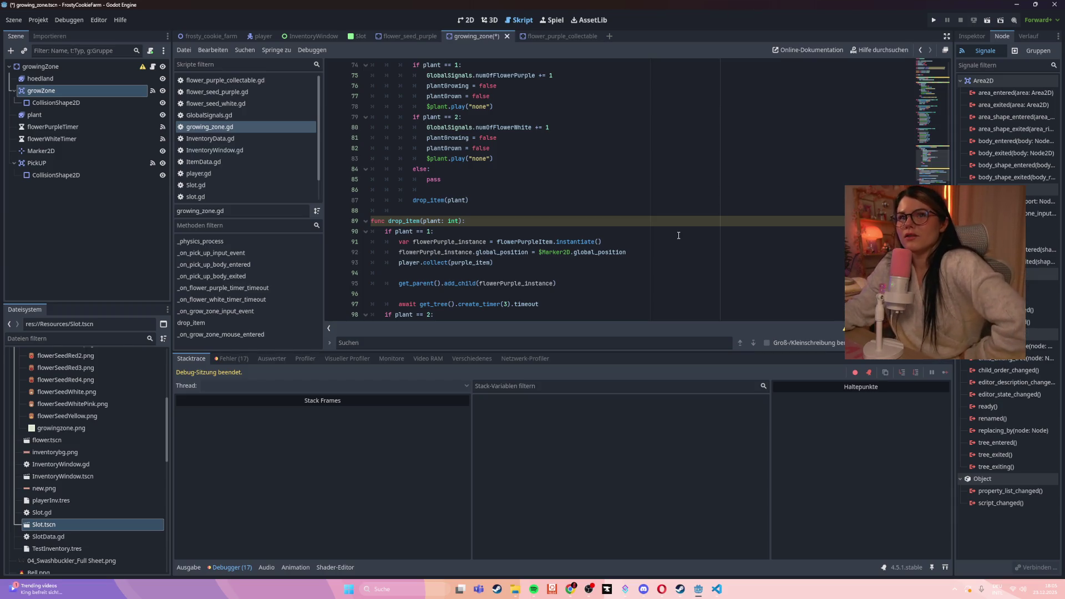
- Connect growZone's area_entered signal, delete the mouse_entered function and generated stub, and save
{"action": "double_click", "coordinate": [1004, 93]}
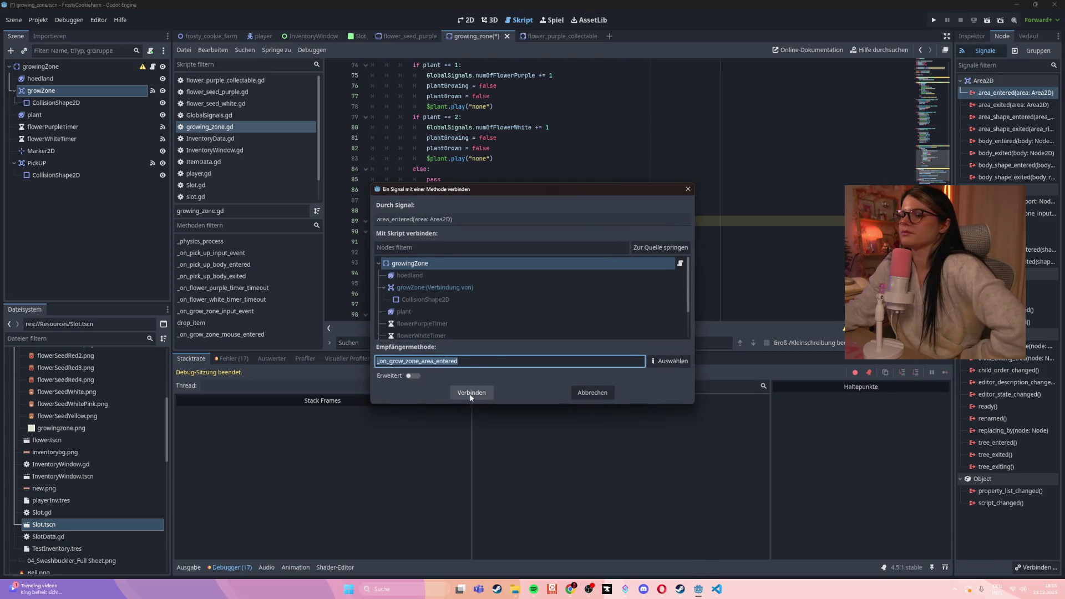
{"action": "left_click", "coordinate": [472, 393]}
{"action": "left_click_drag", "start_coordinate": [521, 284], "coordinate": [414, 283]}
{"action": "mouse_move", "coordinate": [506, 286]}
{"action": "left_mouse_down"}
{"action": "mouse_move", "coordinate": [492, 294]}
{"action": "mouse_move", "coordinate": [332, 286]}
{"action": "left_mouse_up"}
{"action": "key", "text": "ctrl+z"}
{"action": "key", "text": "Delete"}
{"action": "key", "text": "Delete"}
{"action": "key", "text": "Delete"}
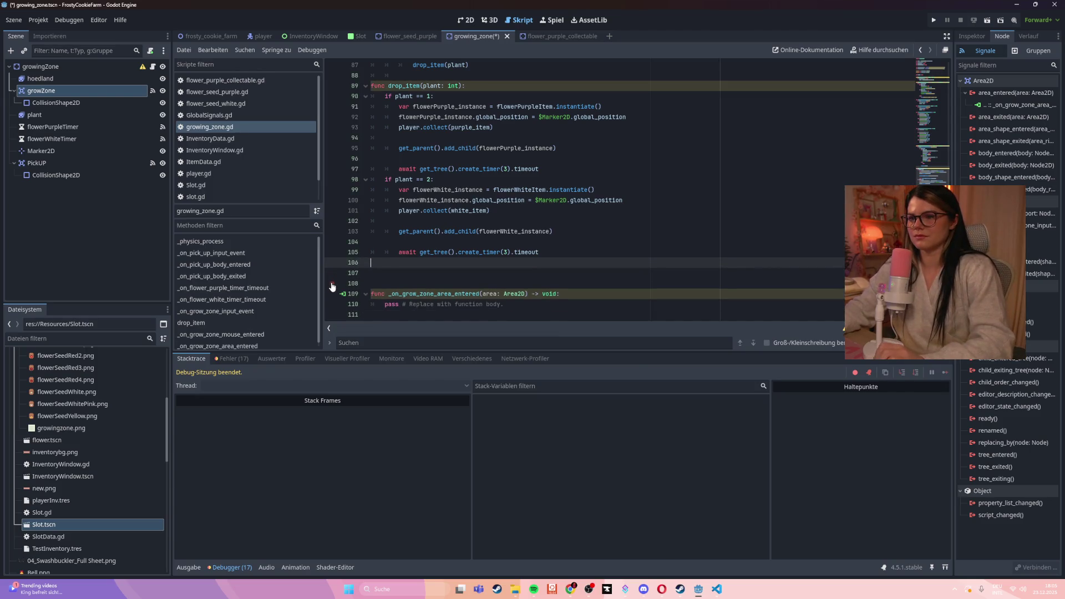
{"action": "left_click_drag", "start_coordinate": [632, 294], "coordinate": [359, 295]}
{"action": "key", "text": "ctrl+c"}
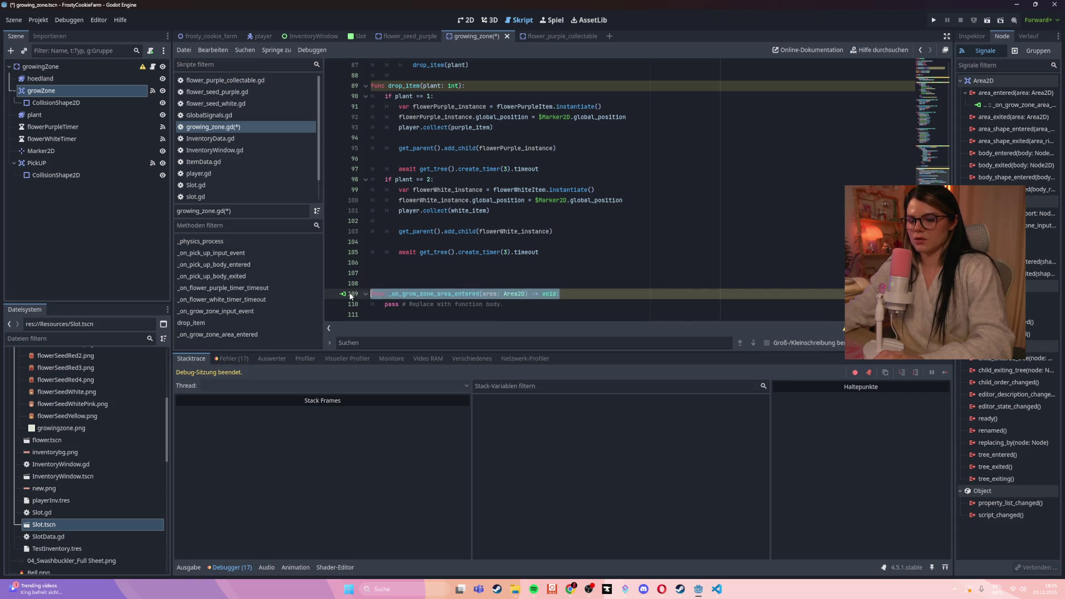
{"action": "key", "text": "shift+Down"}
{"action": "key", "text": "BackSpace"}
{"action": "key", "text": "BackSpace"}
{"action": "key", "text": "BackSpace"}
{"action": "key", "text": "ctrl+s"}
- Rename the _on_pick_up_input_event function header to _on_grow_zone_area_entered
{"action": "left_click", "coordinate": [217, 311]}
{"action": "scroll", "coordinate": [681, 302], "scroll_direction": "up", "scroll_amount": 9}
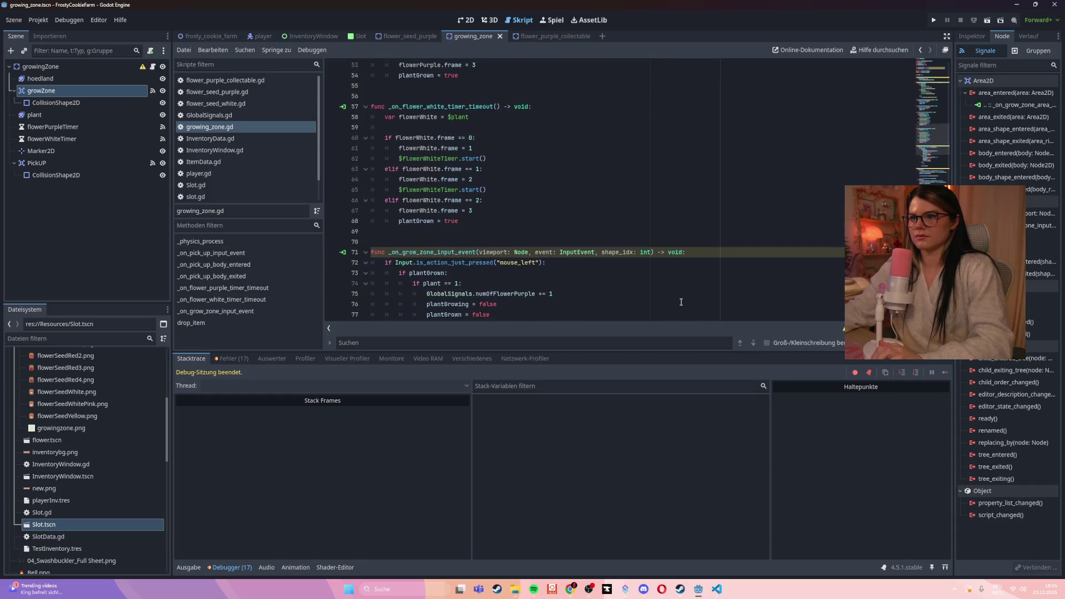
{"action": "key", "text": "alt+Left"}
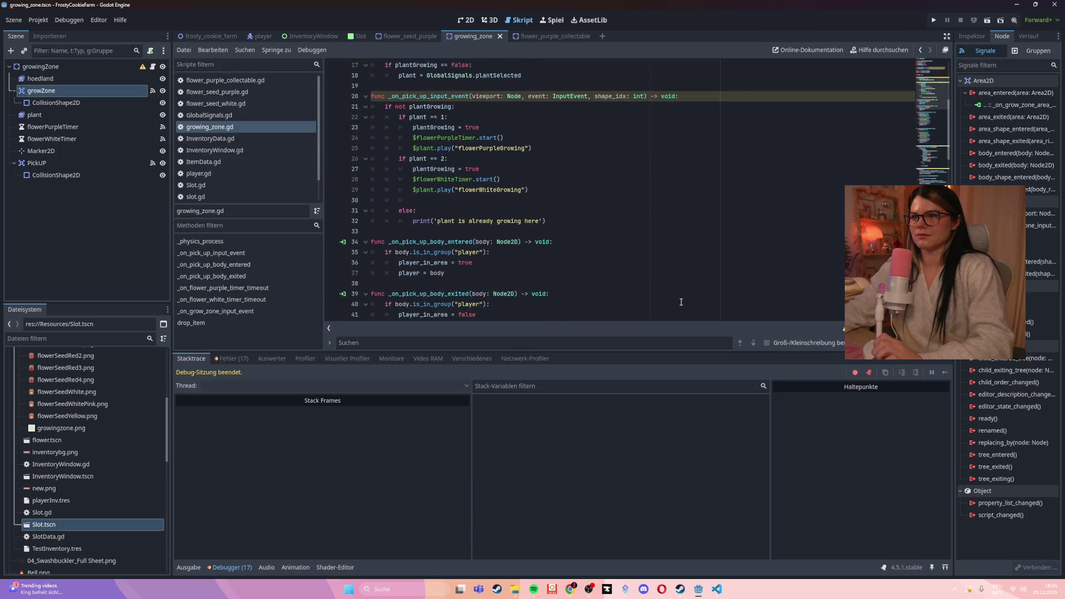
{"action": "key", "text": "shift+Home"}
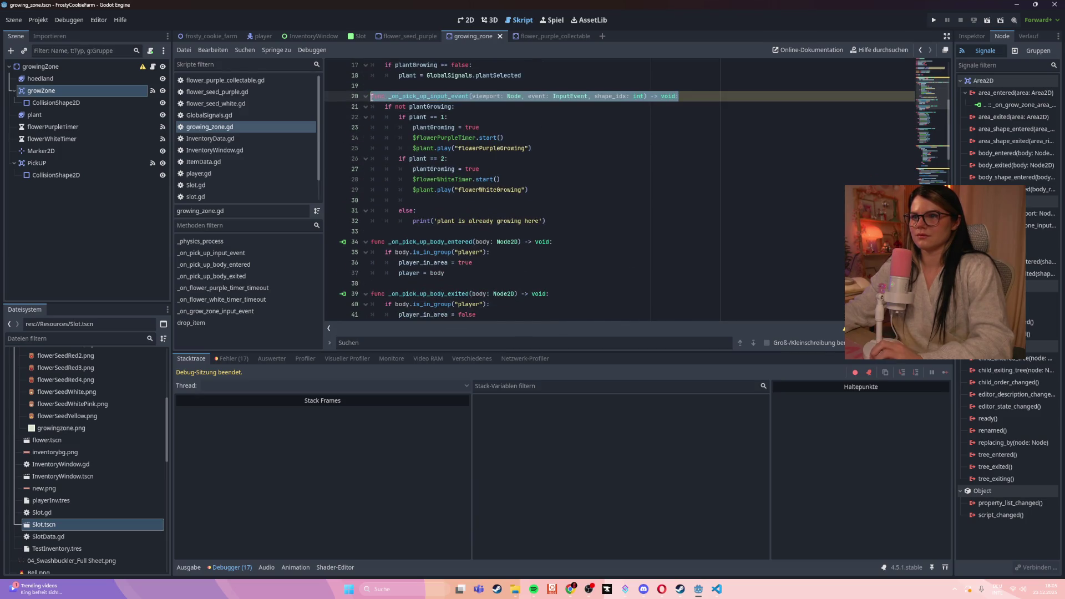
{"action": "key", "text": "ctrl+v"}
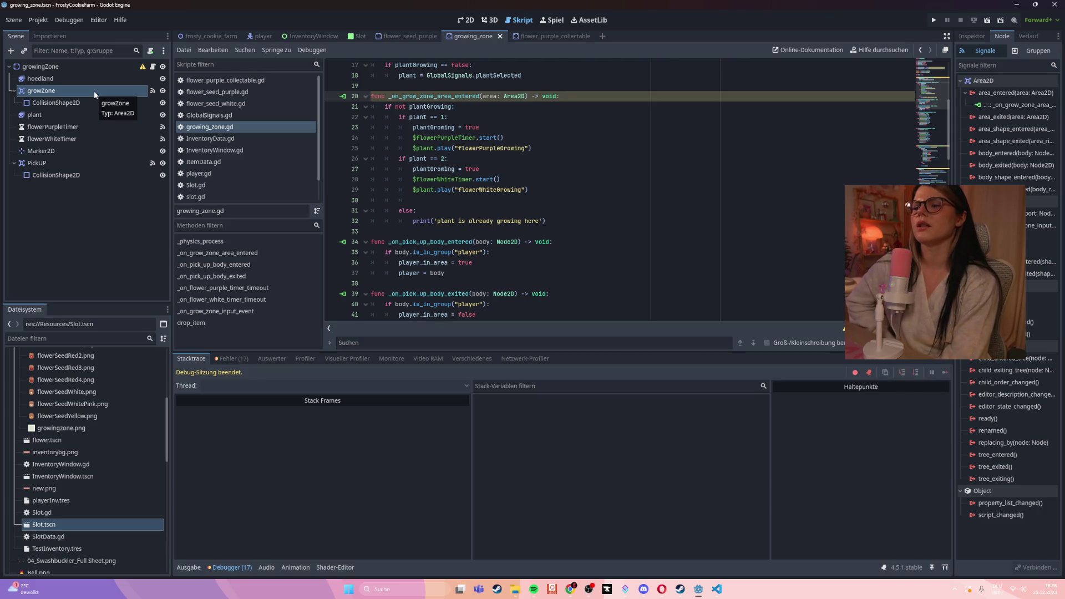
- Select the PickUP node in the scene tree
{"action": "scroll", "coordinate": [583, 188], "scroll_direction": "down", "scroll_amount": 2}
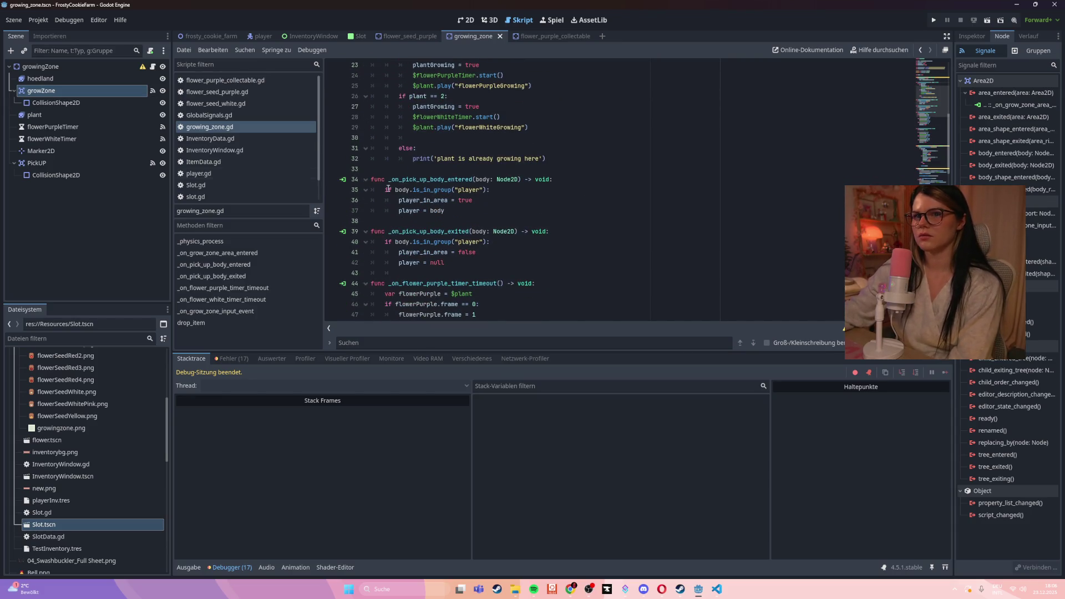
{"action": "mouse_move", "coordinate": [988, 134]}
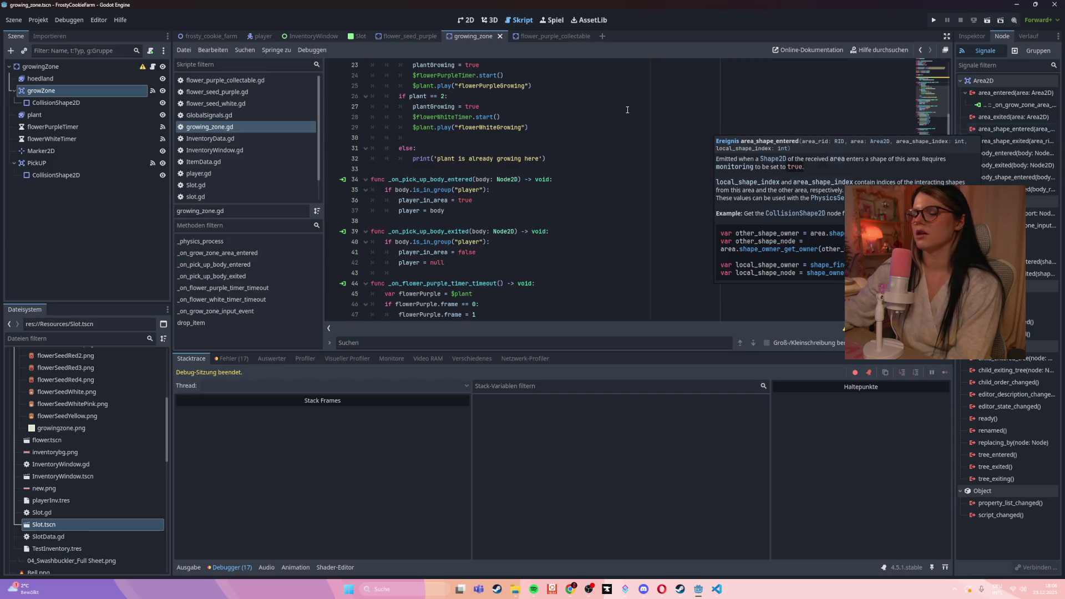
{"action": "left_click", "coordinate": [37, 163]}
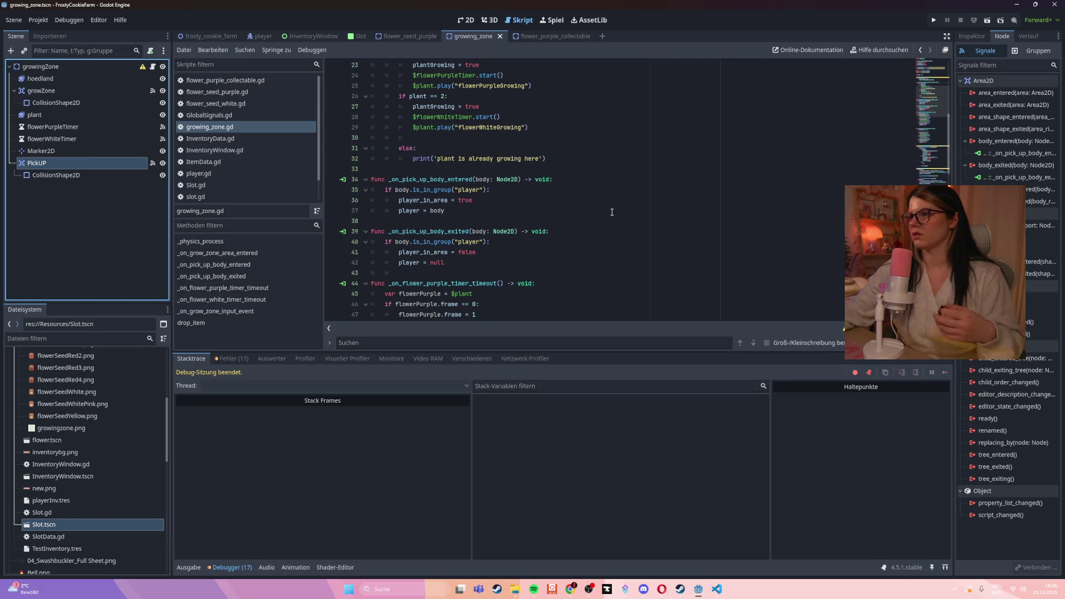
- Run the game, walk down to the flowers and click the grow zone to plant or harvest
{"action": "key", "text": "F5"}
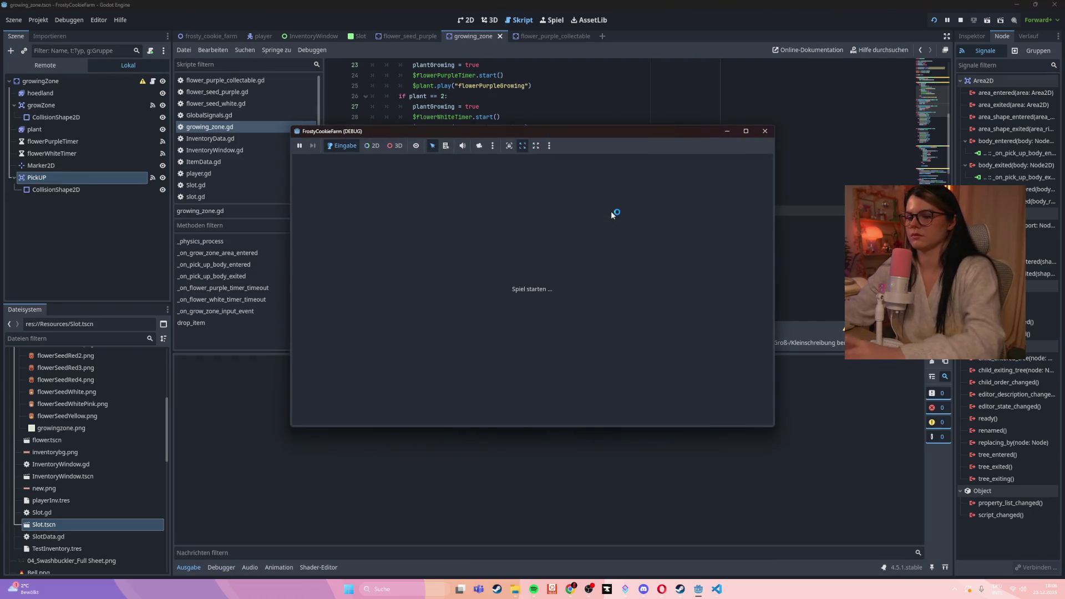
{"action": "key", "text": "s"}
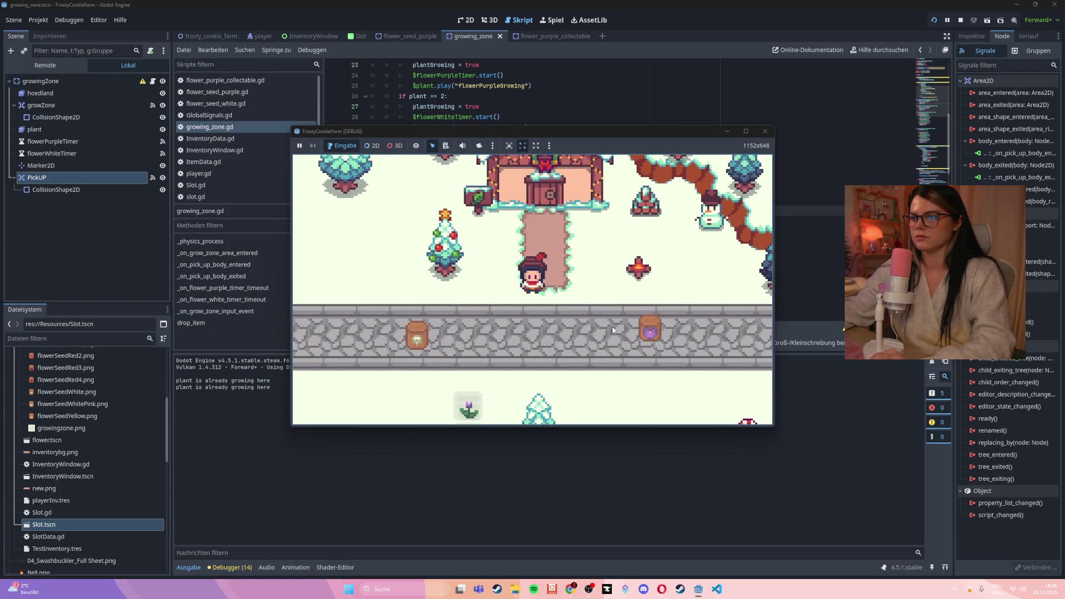
{"action": "key", "text": "a"}
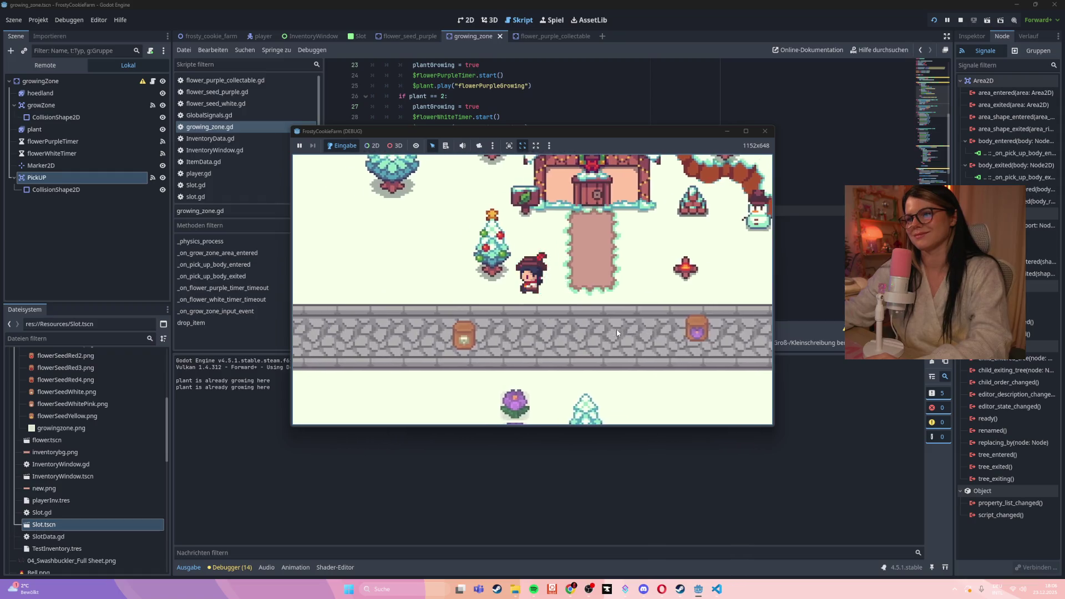
{"action": "key", "text": "s"}
{"action": "left_click", "coordinate": [547, 346]}
{"action": "left_click", "coordinate": [546, 346]}
{"action": "key", "text": "s"}
{"action": "key", "text": "s"}
{"action": "key", "text": "w"}
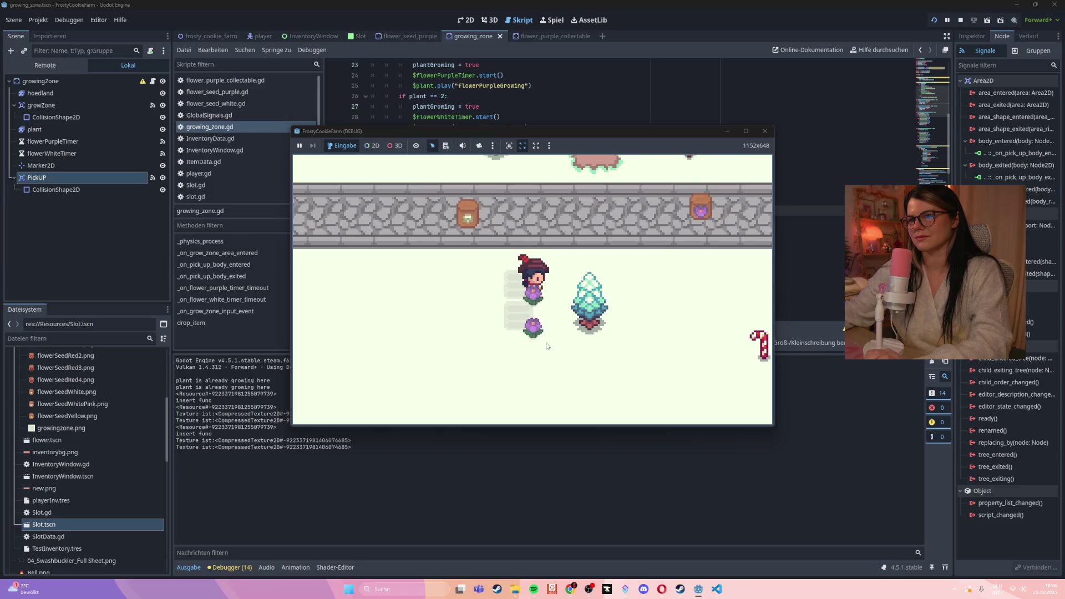
- Open the inventory, move the seed bag between slots, then close the running game
{"action": "key", "text": "i"}
{"action": "mouse_move", "coordinate": [443, 254]}
{"action": "left_mouse_down"}
{"action": "mouse_move", "coordinate": [492, 251]}
{"action": "mouse_move", "coordinate": [450, 252]}
{"action": "left_mouse_up"}
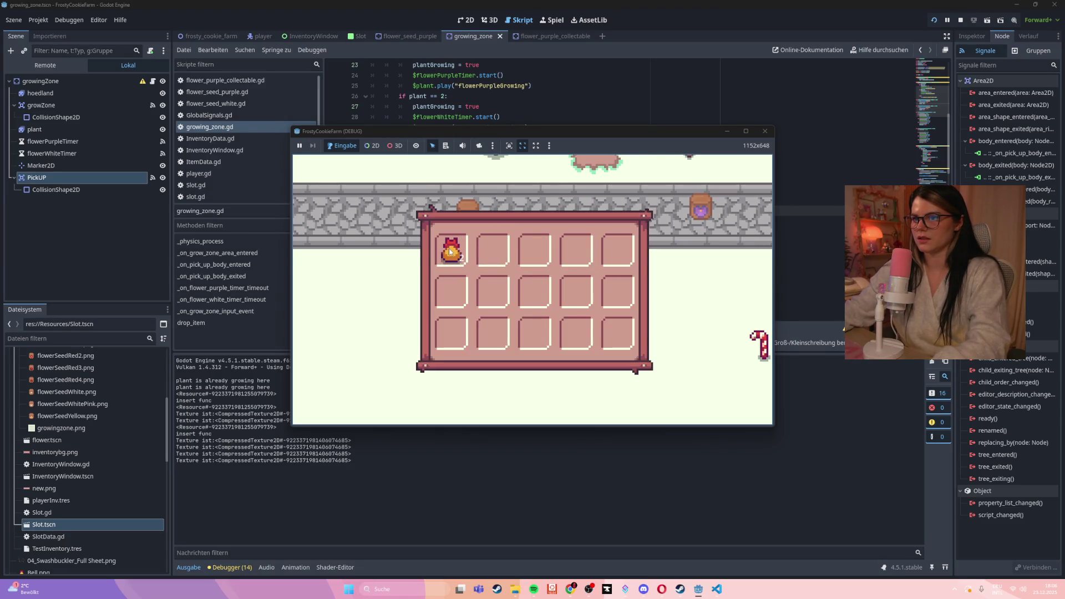
{"action": "key", "text": "s"}
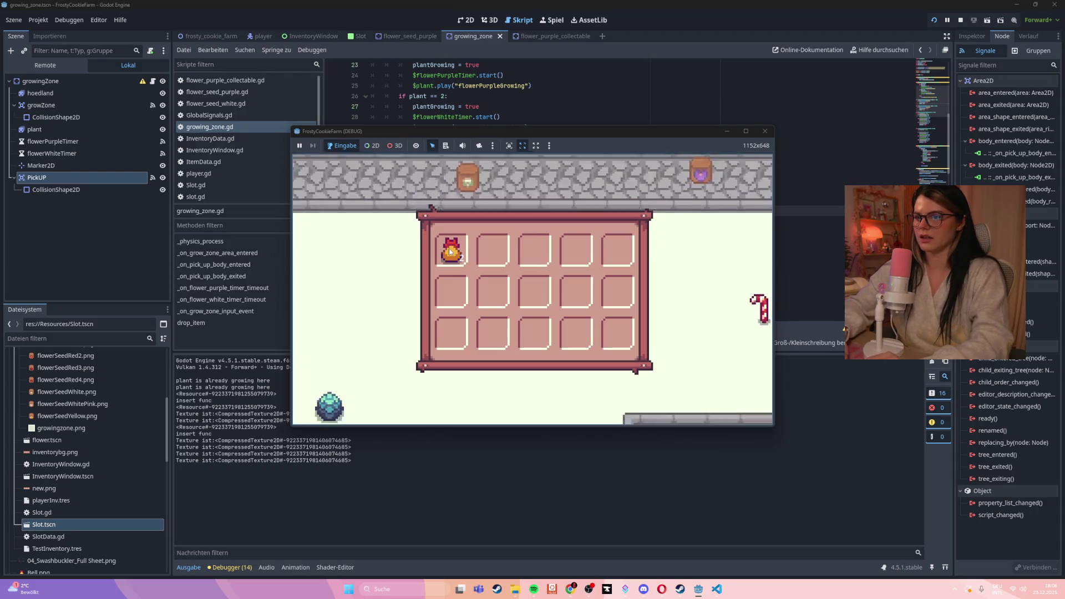
{"action": "key", "text": "i"}
{"action": "key", "text": "i"}
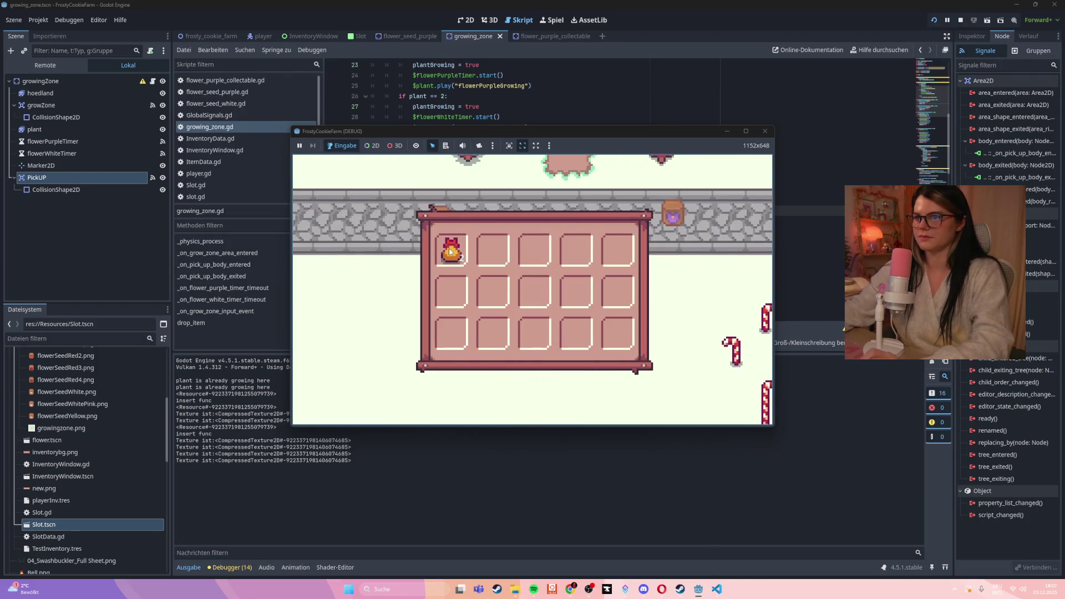
{"action": "left_click_drag", "start_coordinate": [459, 261], "coordinate": [454, 290]}
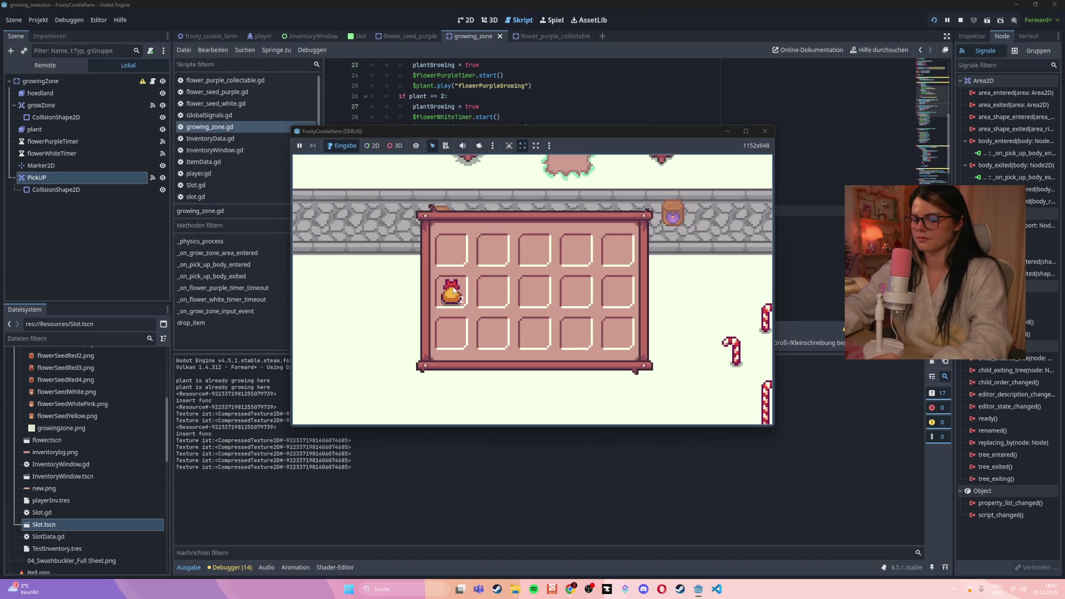
{"action": "key", "text": "i"}
{"action": "key", "text": "w"}
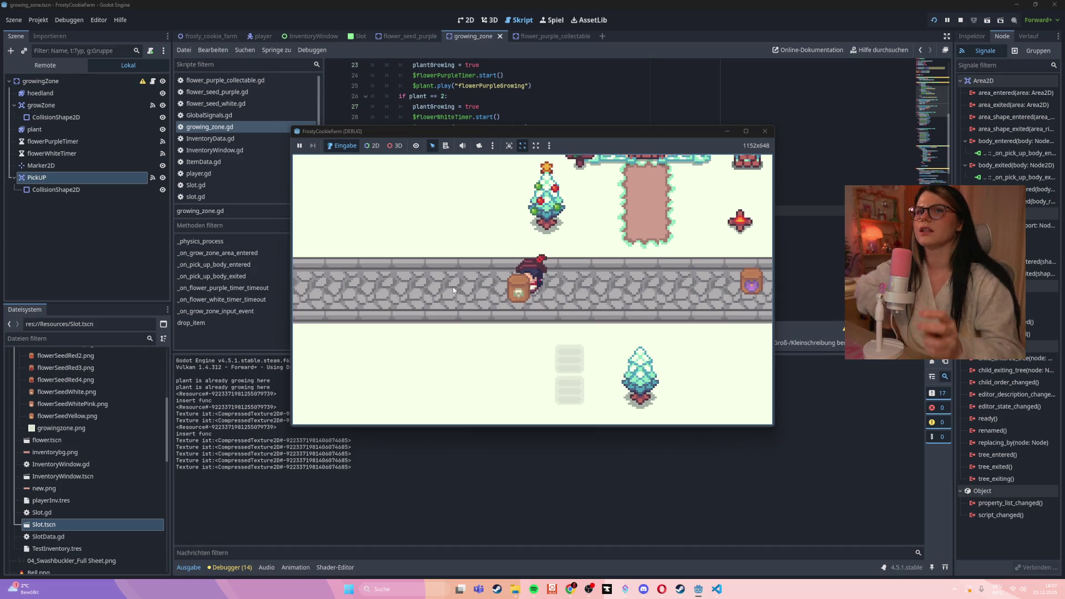
{"action": "left_click", "coordinate": [765, 131]}
- Start a new line after the area_entered header and begin typing a print call
{"action": "scroll", "coordinate": [486, 198], "scroll_direction": "up", "scroll_amount": 6}
{"action": "scroll", "coordinate": [486, 197], "scroll_direction": "down", "scroll_amount": 1}
{"action": "left_click", "coordinate": [604, 189]}
{"action": "key", "text": "Return"}
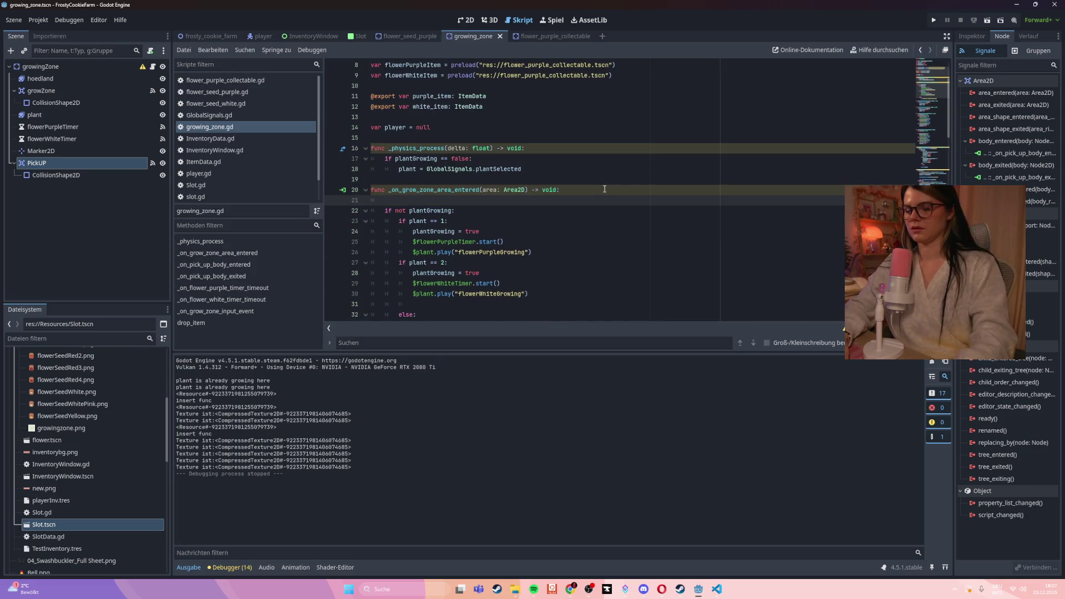
{"action": "type", "text": "plt"}
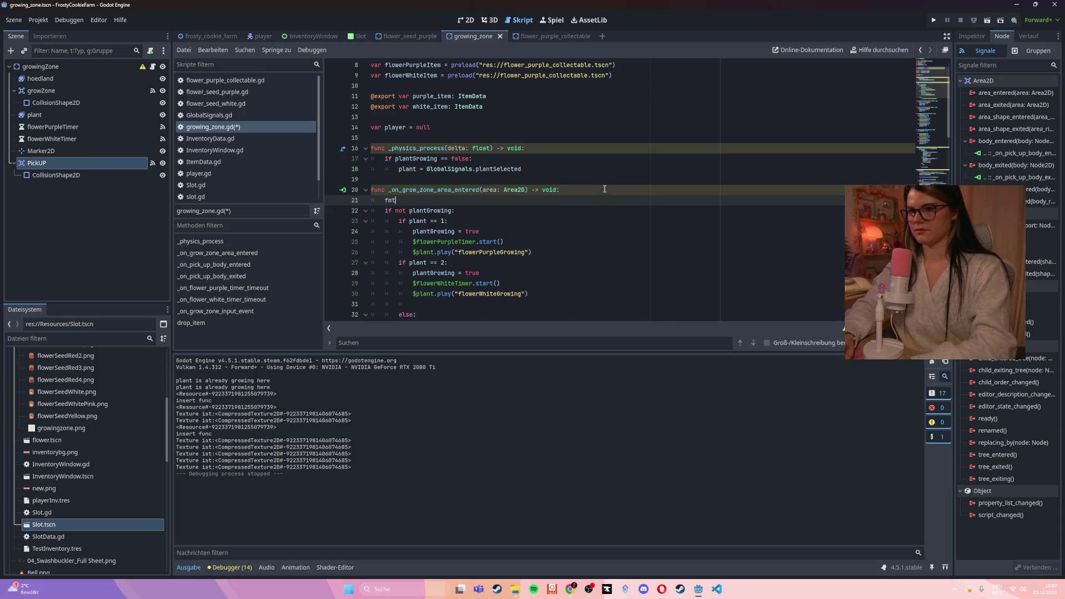
{"action": "type", "text": "rint(A"}
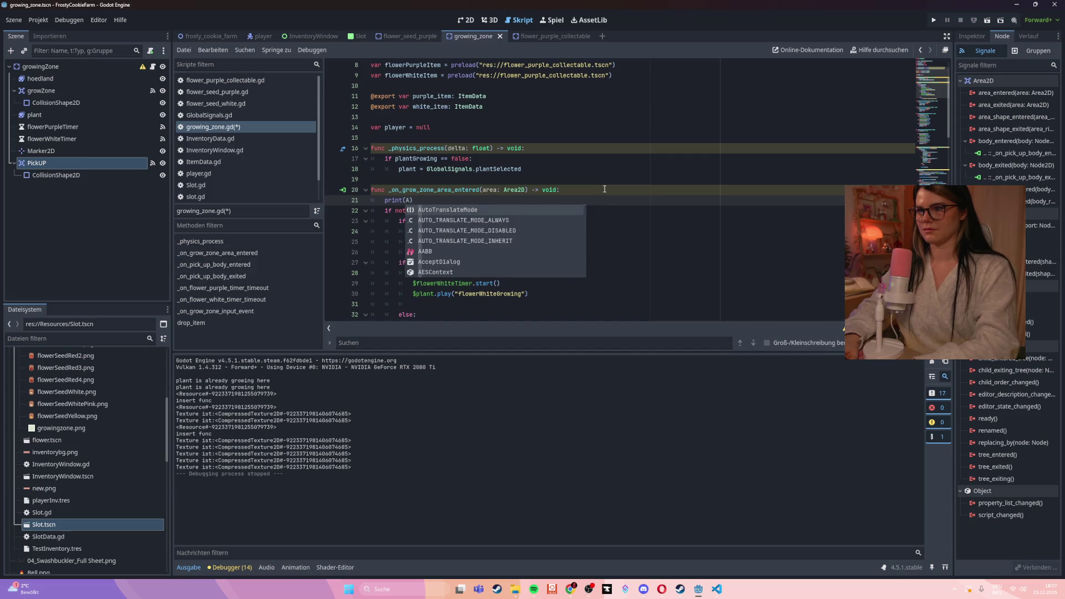
- Finish line 21 as print(area) and save the script
{"action": "key", "text": "BackSpace"}
{"action": "type", "text": "area"}
{"action": "key", "text": "ctrl+s"}
- Rerun the game and click the grow zone until the debugger breaks at line 94
{"action": "key", "text": "F5"}
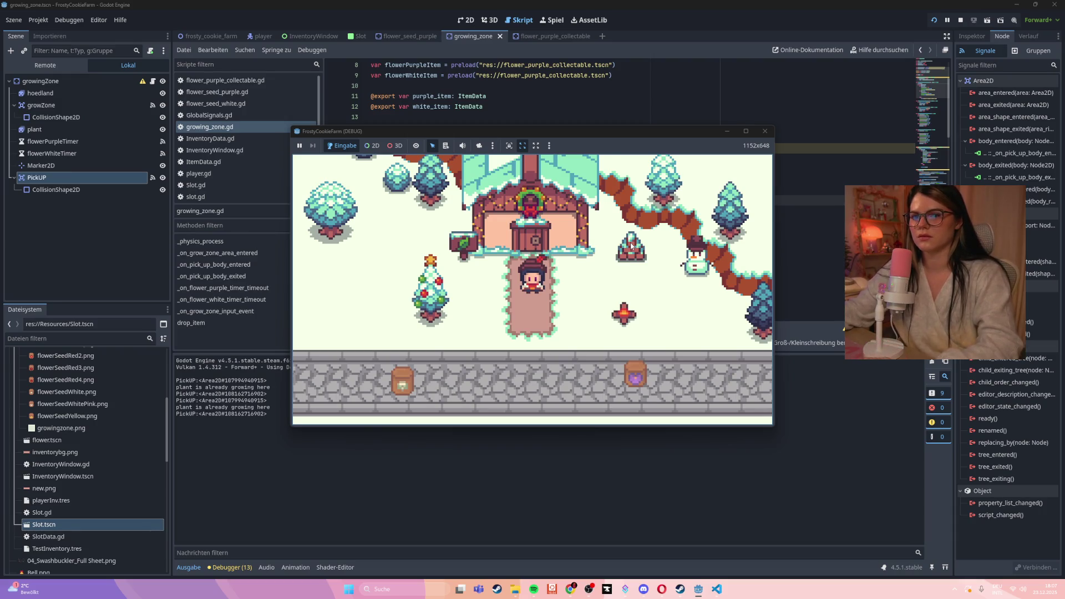
{"action": "key", "text": "Down"}
{"action": "key", "text": "Down"}
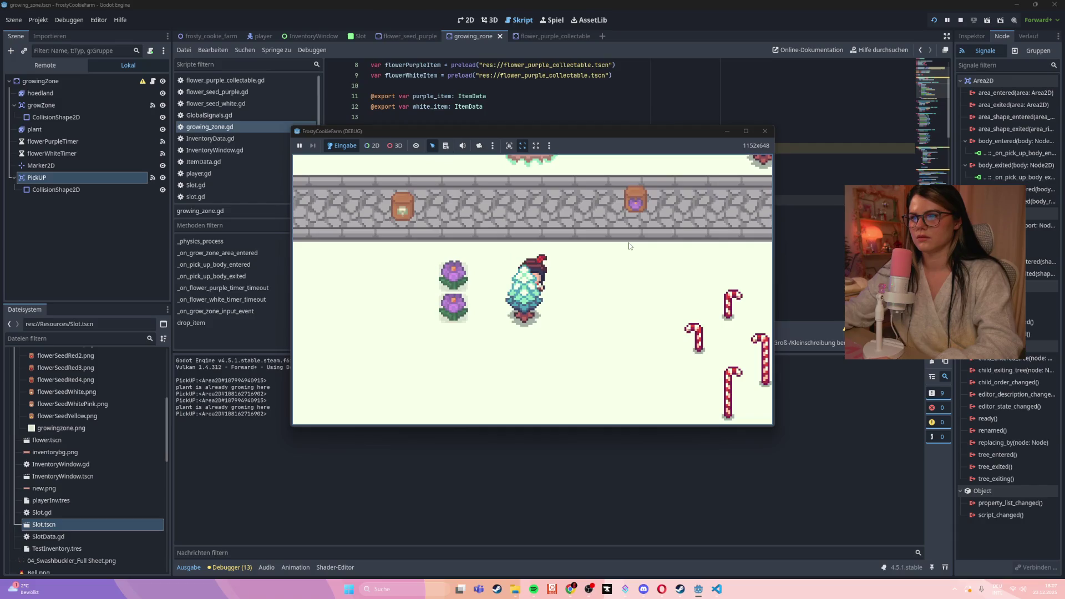
{"action": "left_click", "coordinate": [450, 273]}
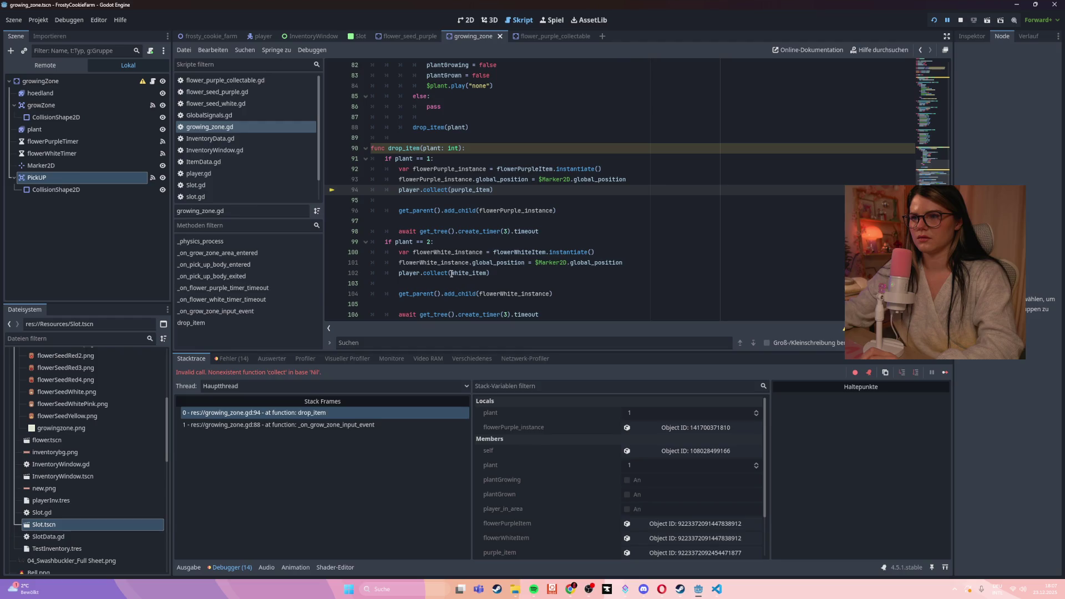
{"action": "scroll", "coordinate": [633, 204], "scroll_direction": "up", "scroll_amount": 4}
{"action": "left_click", "coordinate": [632, 204]}
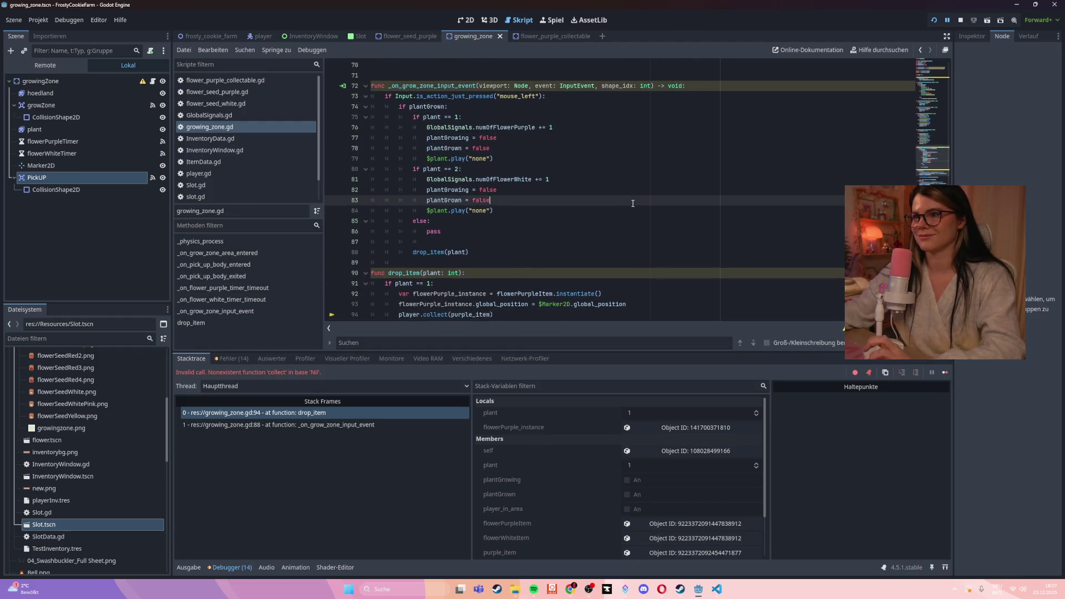
{"action": "scroll", "coordinate": [625, 203], "scroll_direction": "up", "scroll_amount": 8}
{"action": "scroll", "coordinate": [616, 202], "scroll_direction": "up", "scroll_amount": 12}
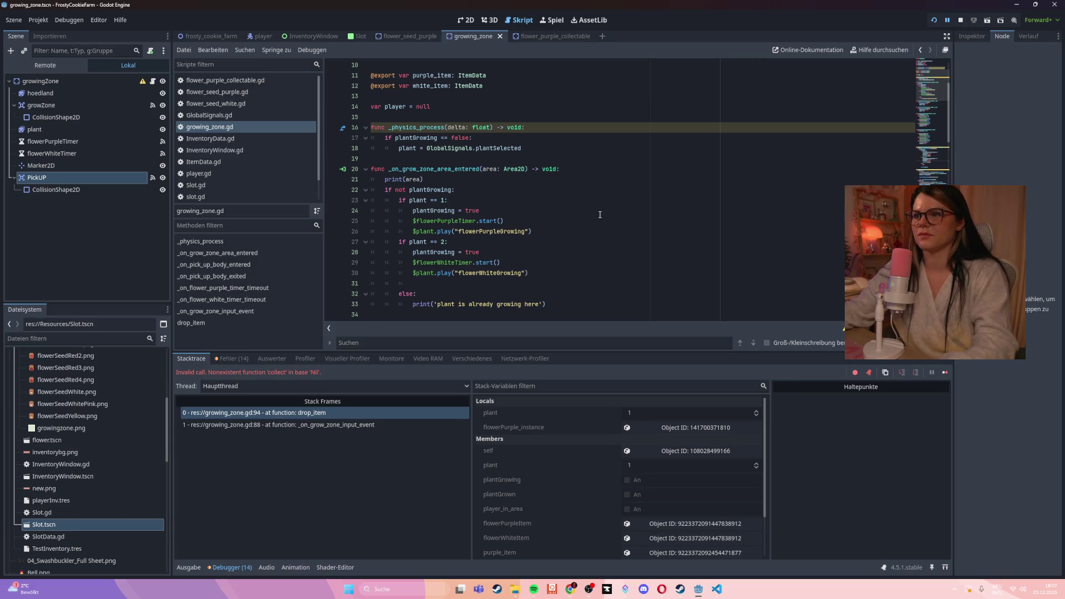
{"action": "left_click", "coordinate": [593, 213]}
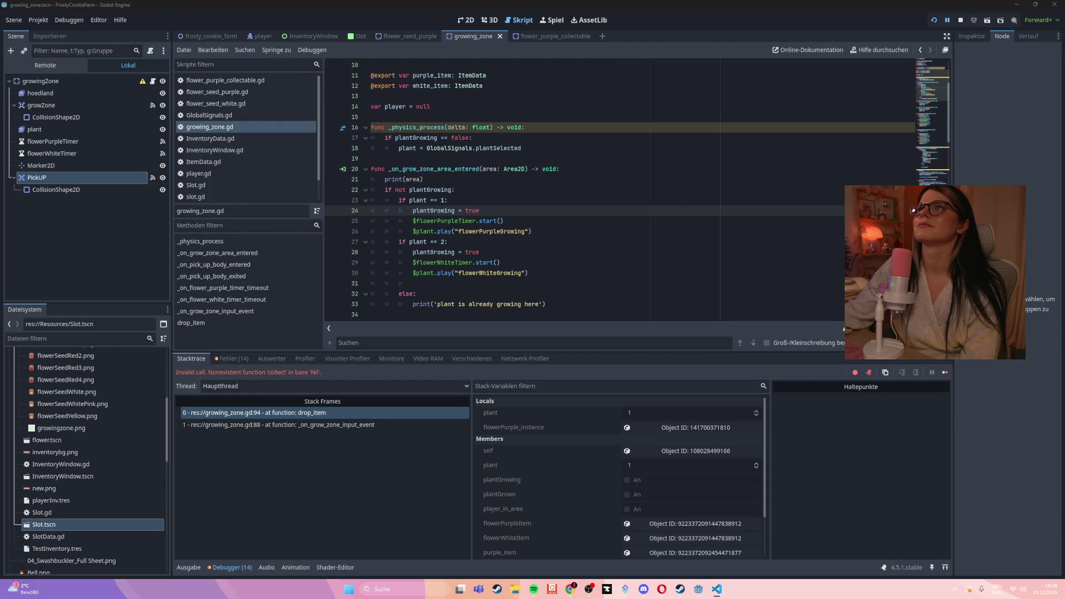
- Review the chat's growing_zone.gd diff in VS Code and keep the left-click, player-in-range rewrite
{"action": "key", "text": "alt+Tab"}
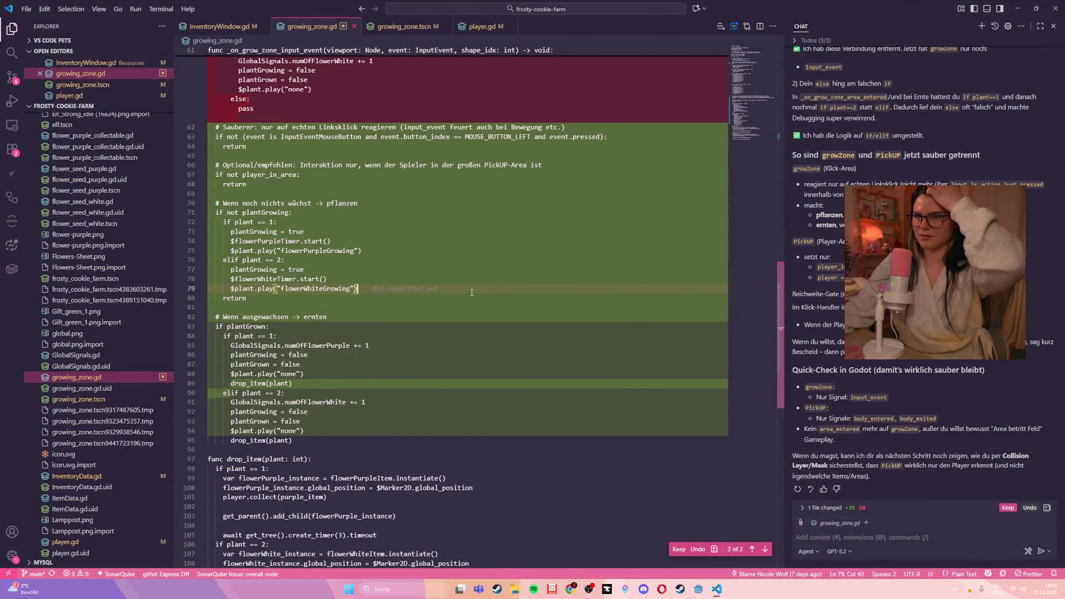
{"action": "scroll", "coordinate": [472, 292], "scroll_direction": "up", "scroll_amount": 4}
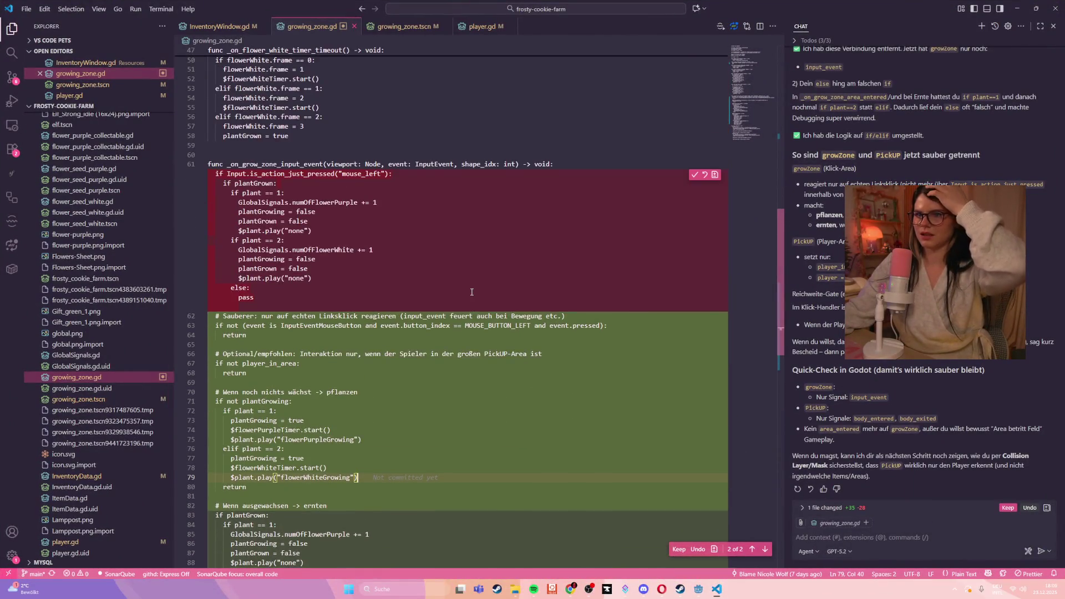
{"action": "scroll", "coordinate": [290, 256], "scroll_direction": "down", "scroll_amount": 3}
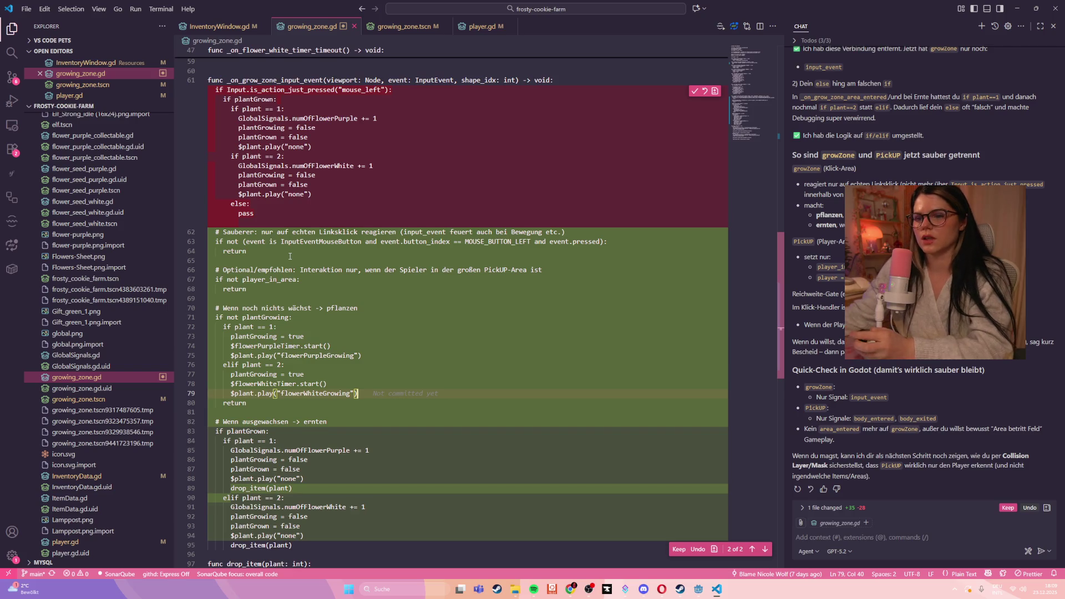
{"action": "scroll", "coordinate": [472, 389], "scroll_direction": "down", "scroll_amount": 1}
{"action": "left_click", "coordinate": [680, 550]}
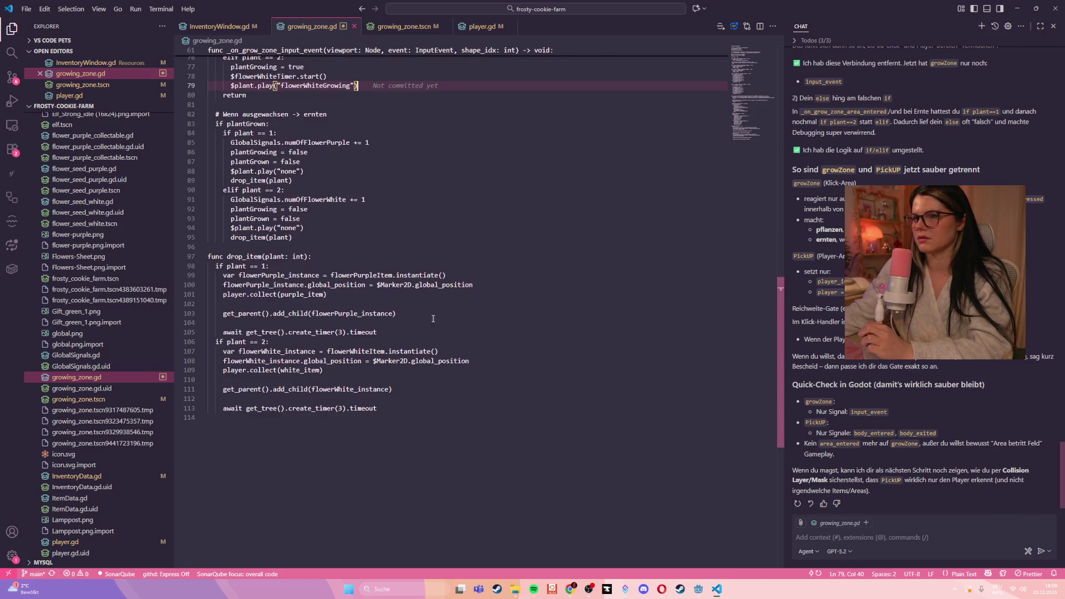
{"action": "scroll", "coordinate": [428, 316], "scroll_direction": "down", "scroll_amount": 1}
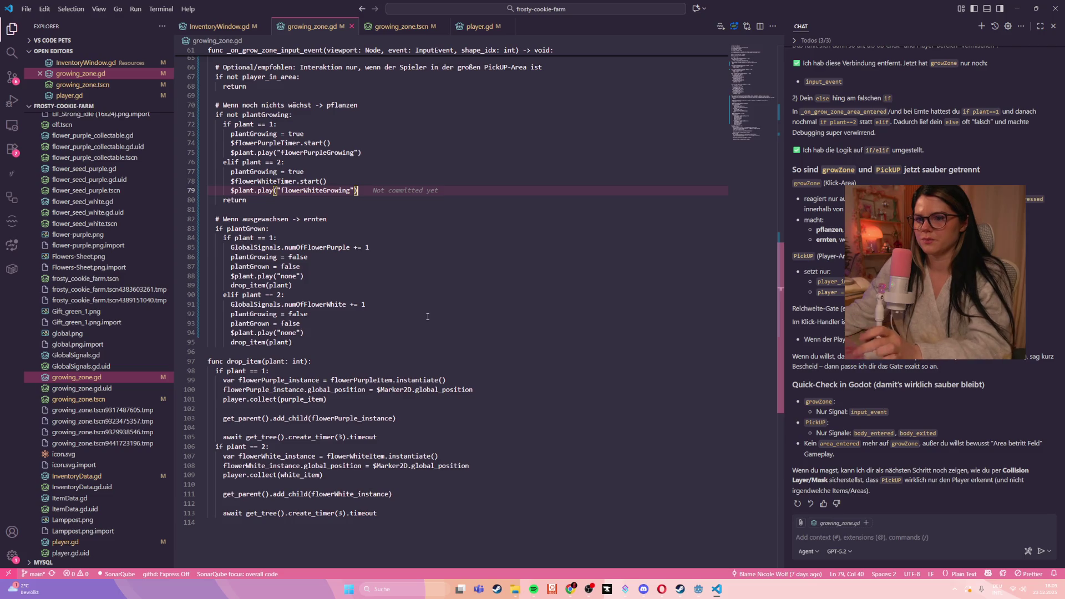
- Review the uncommitted Git changes in growing_zone.gd, then close the comparison
{"action": "left_click", "coordinate": [348, 221]}
{"action": "key", "text": "alt+F3"}
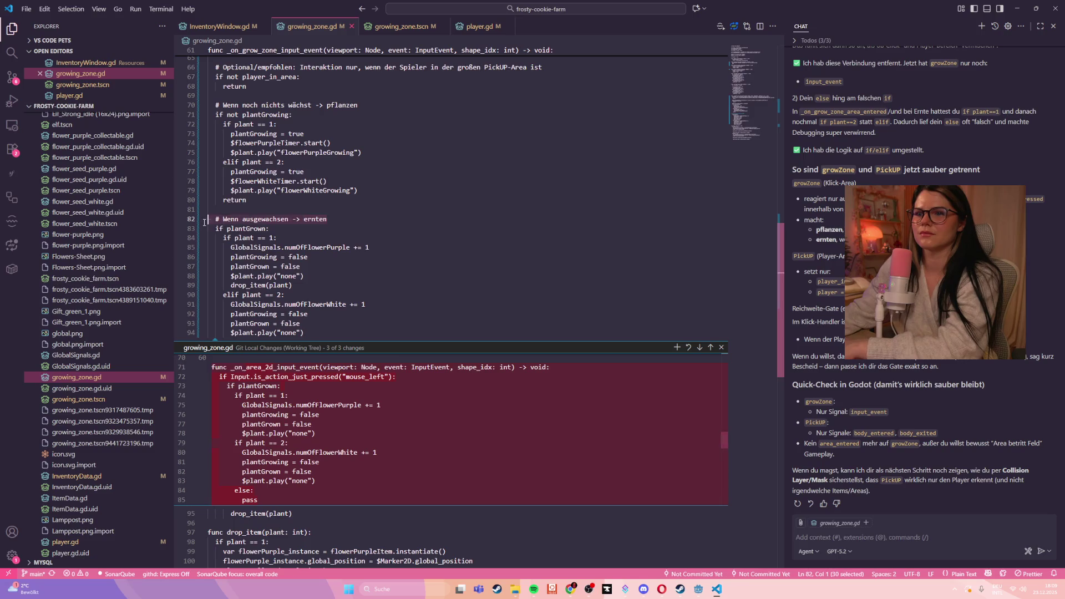
{"action": "key", "text": "alt+F3"}
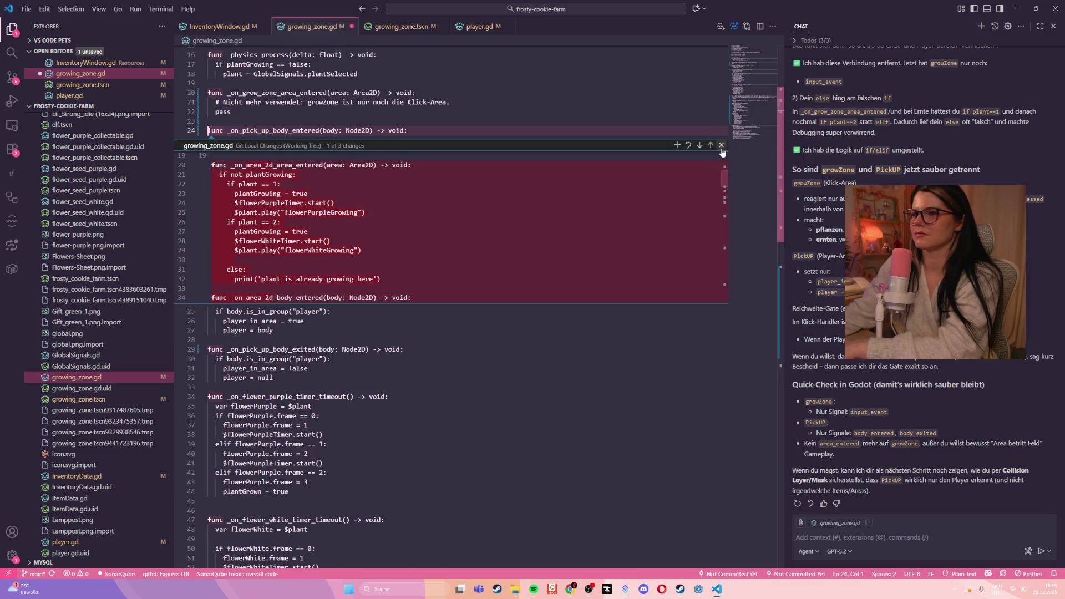
{"action": "left_click", "coordinate": [721, 145]}
{"action": "scroll", "coordinate": [390, 334], "scroll_direction": "up", "scroll_amount": 5}
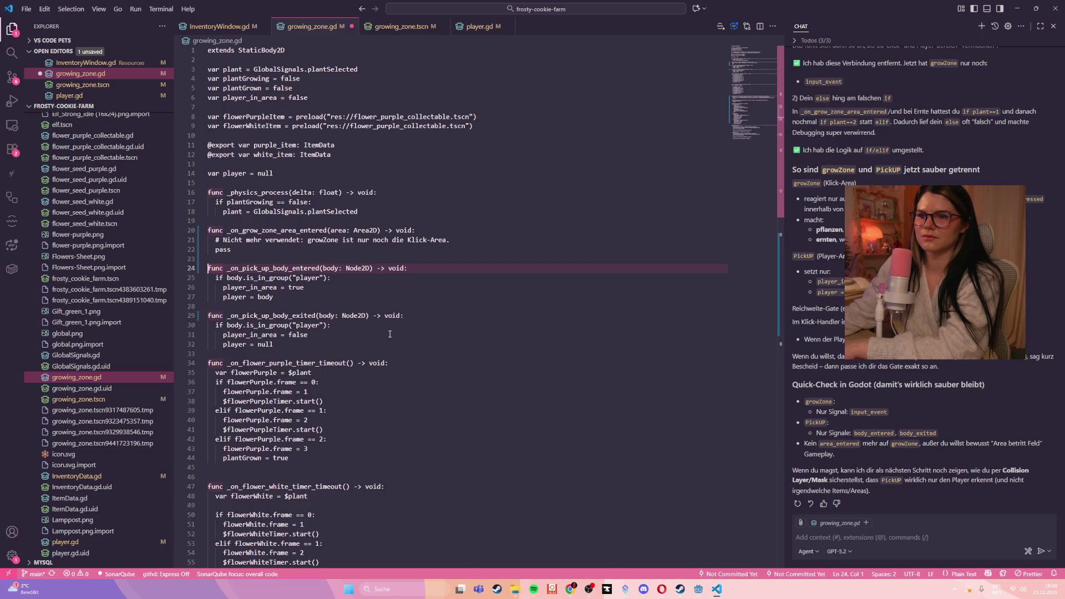
{"action": "scroll", "coordinate": [396, 334], "scroll_direction": "down", "scroll_amount": 9}
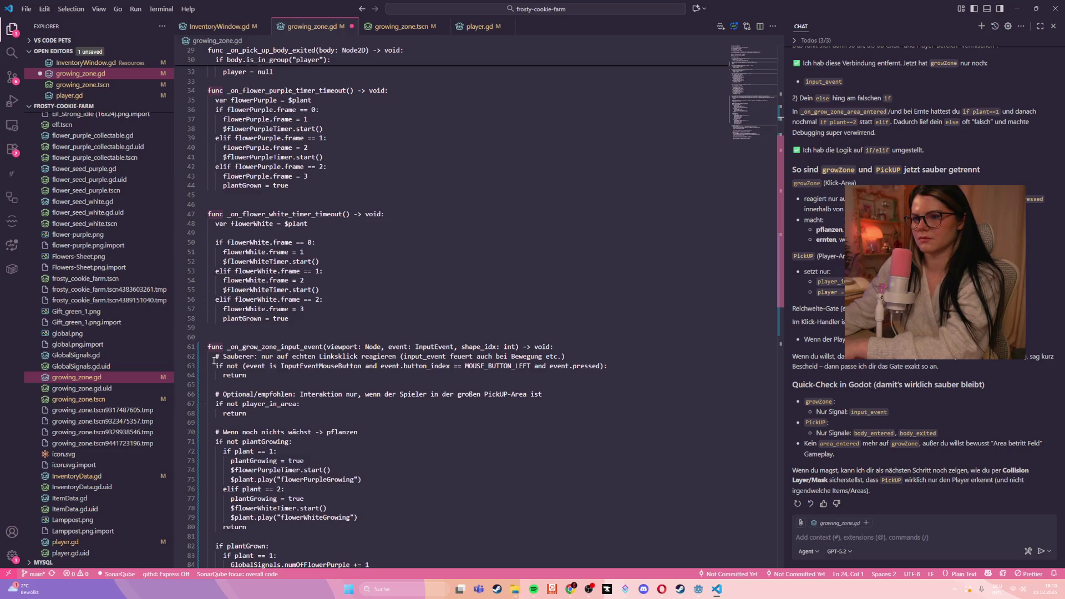
- Delete the left-click, PickUP-area and planting comments from _on_grow_zone_input_event
{"action": "left_click_drag", "start_coordinate": [217, 357], "coordinate": [601, 354]}
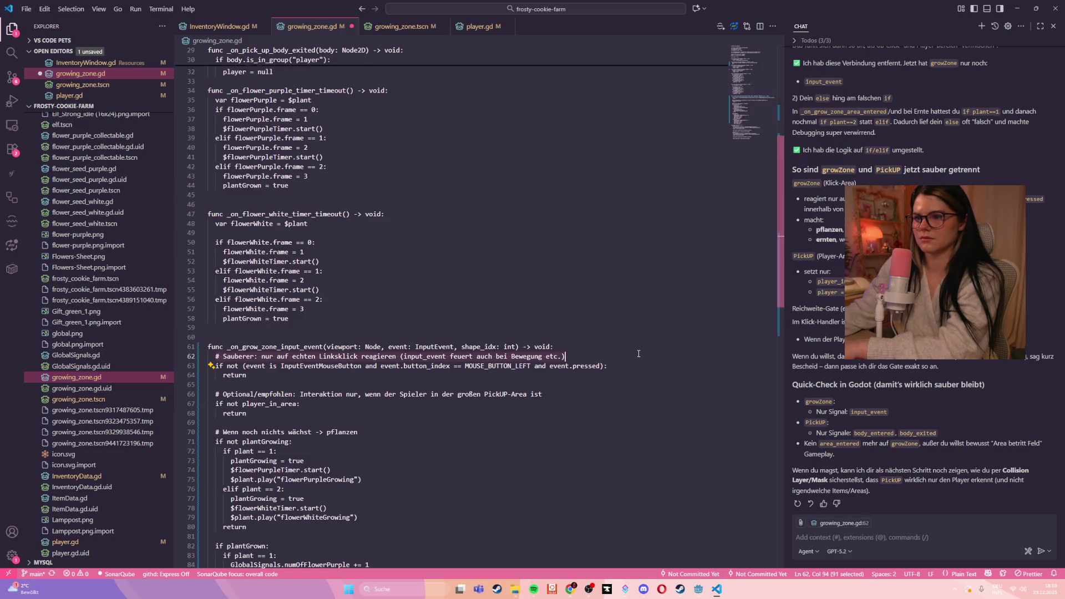
{"action": "key", "text": "BackSpace"}
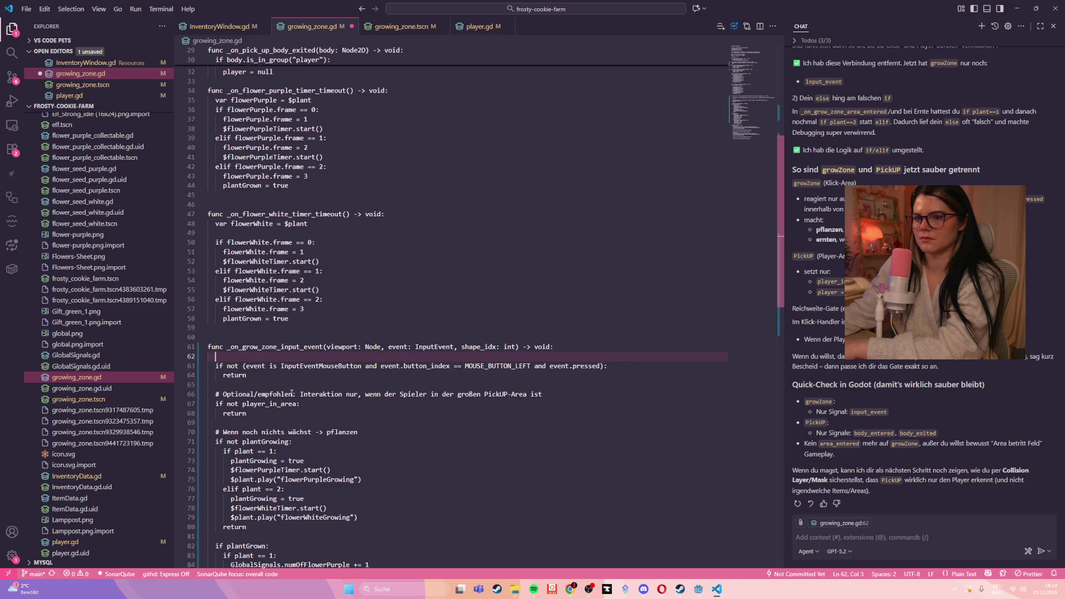
{"action": "left_click_drag", "start_coordinate": [218, 393], "coordinate": [607, 391]}
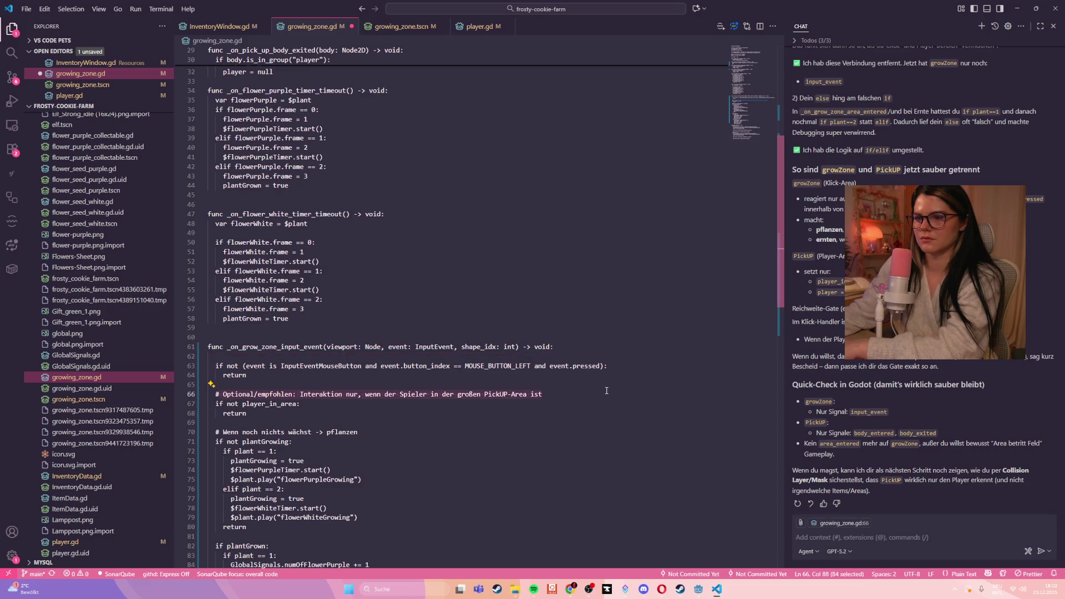
{"action": "key", "text": "BackSpace"}
{"action": "key", "text": "BackSpace"}
{"action": "left_click", "coordinate": [217, 359]}
{"action": "key", "text": "BackSpace"}
{"action": "scroll", "coordinate": [264, 389], "scroll_direction": "down", "scroll_amount": 2}
{"action": "left_click", "coordinate": [393, 350]}
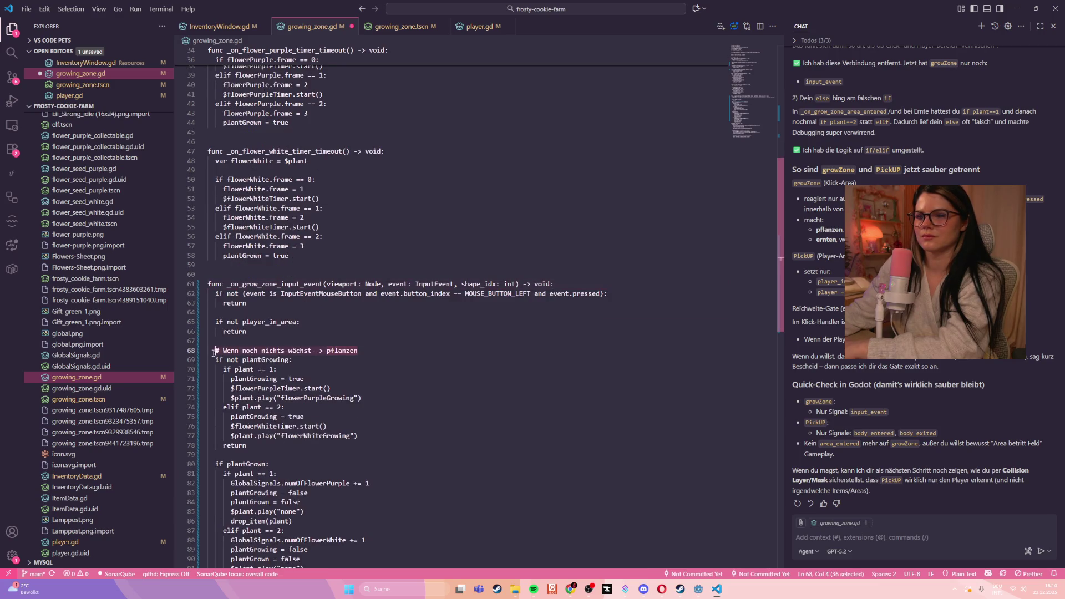
{"action": "key", "text": "shift+Up"}
{"action": "key", "text": "BackSpace"}
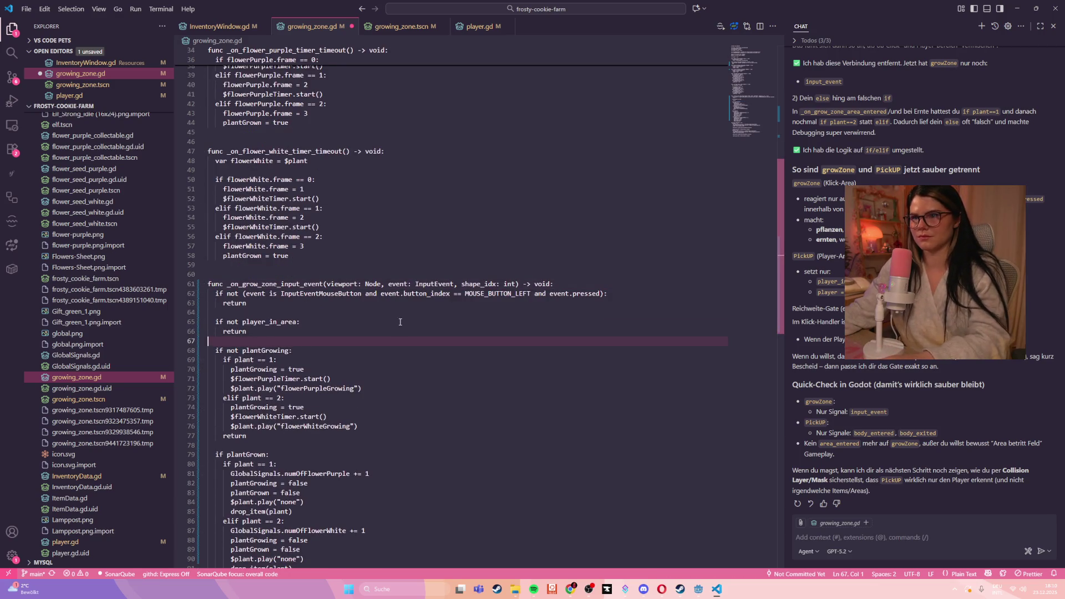
{"action": "left_click", "coordinate": [396, 27]}
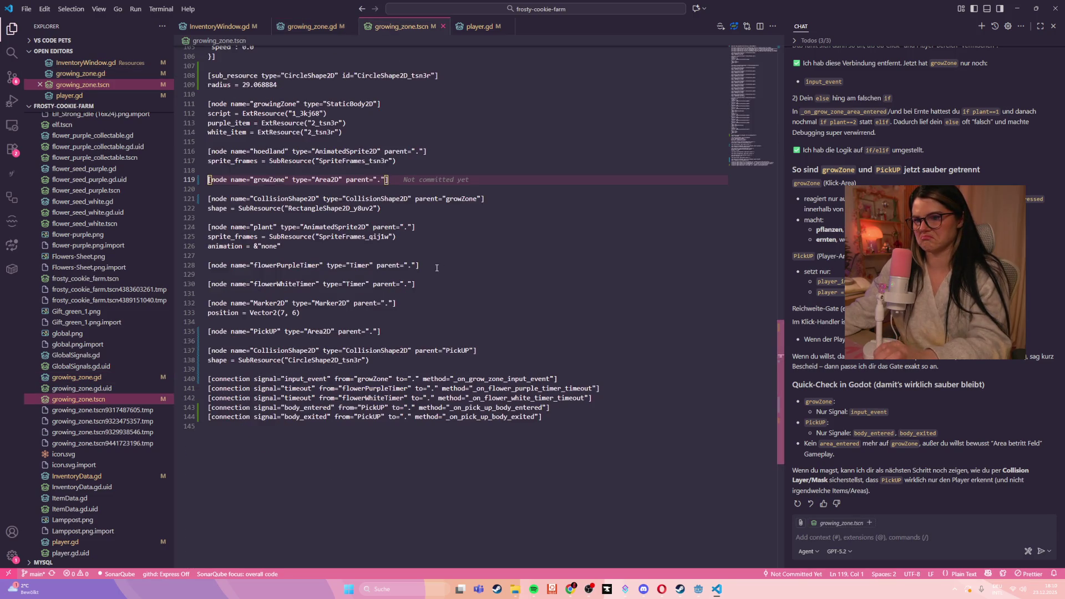
- Reload growing_zone.tscn from disk in Godot and delete the unused _on_grow_zone_area_entered function
{"action": "key", "text": "alt+Tab"}
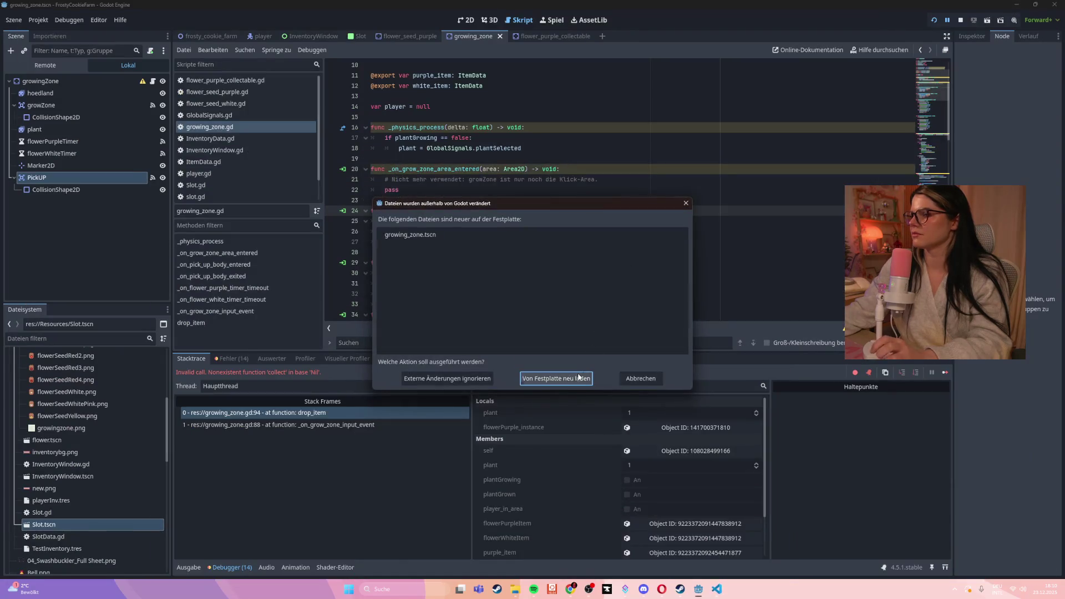
{"action": "left_click", "coordinate": [556, 379]}
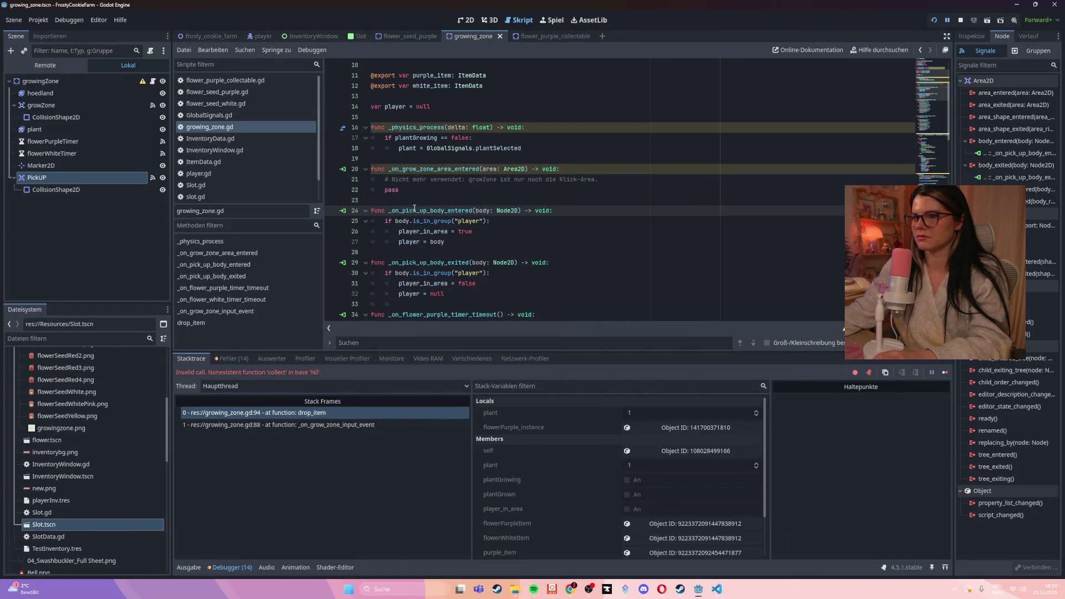
{"action": "left_click", "coordinate": [606, 177]}
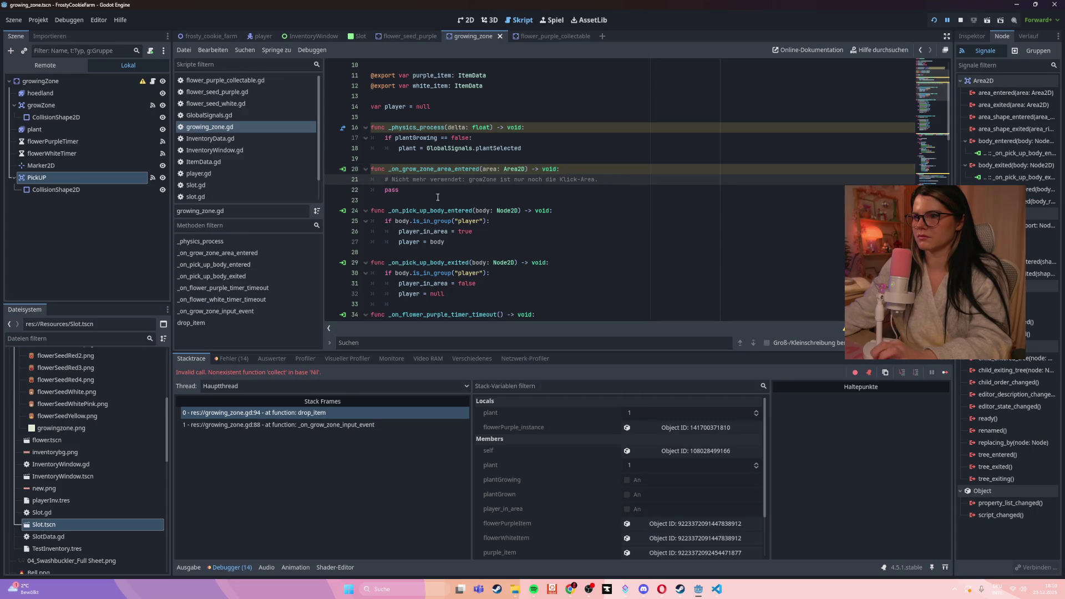
{"action": "left_click_drag", "start_coordinate": [401, 195], "coordinate": [370, 168]}
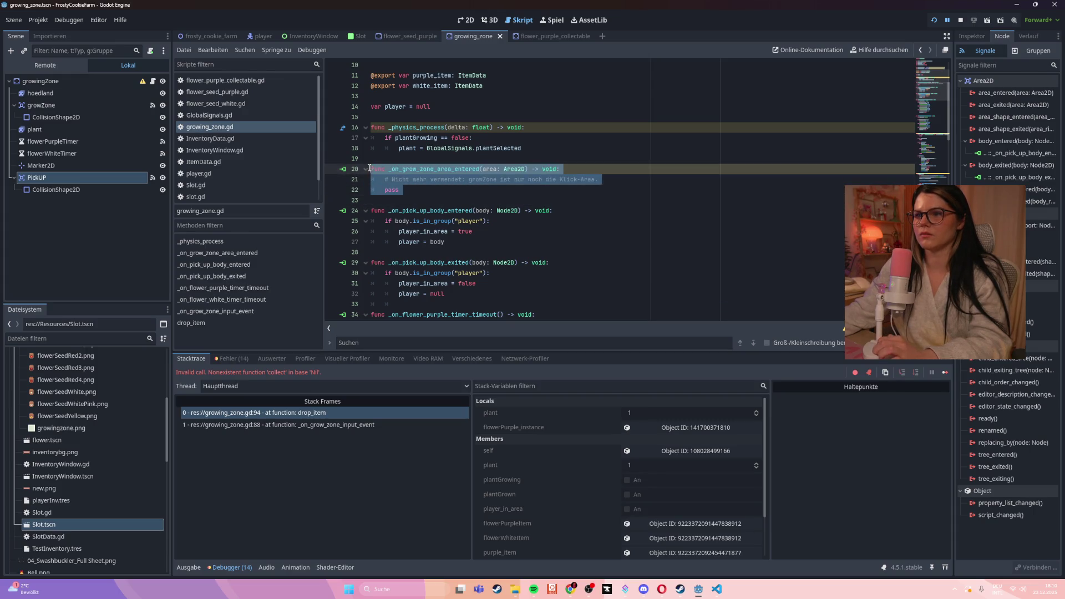
{"action": "key", "text": "BackSpace"}
{"action": "key", "text": "BackSpace"}
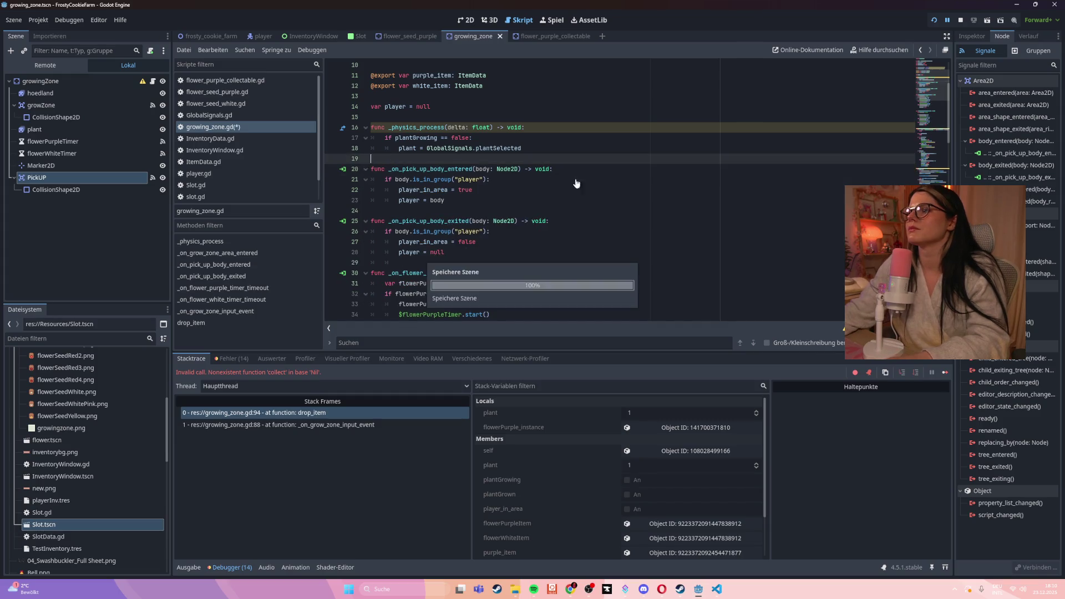
- Run the game again to test planting
{"action": "scroll", "coordinate": [595, 179], "scroll_direction": "down", "scroll_amount": 5}
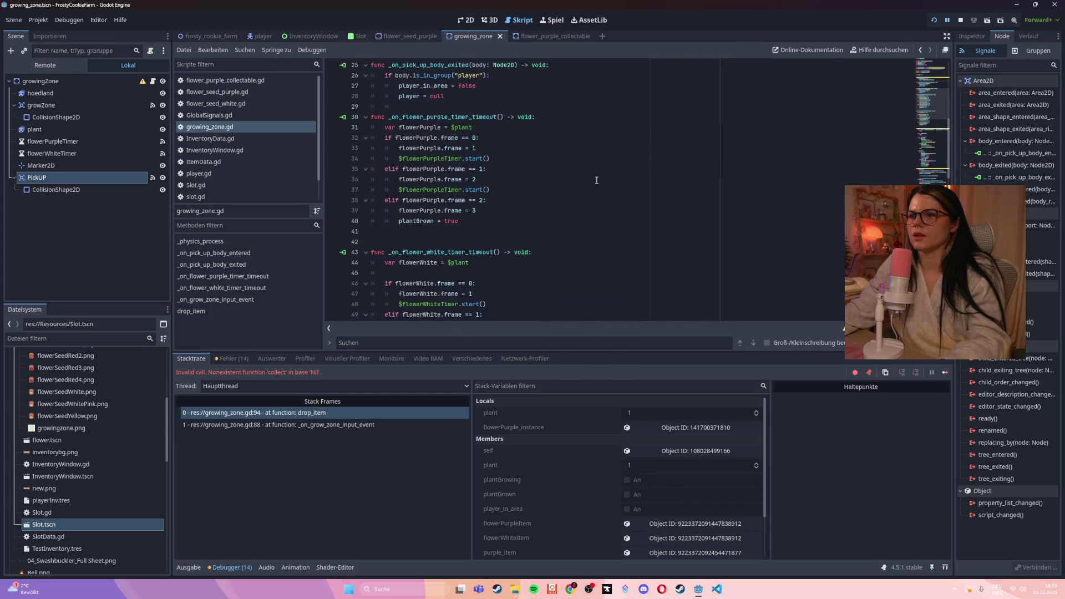
{"action": "scroll", "coordinate": [597, 180], "scroll_direction": "down", "scroll_amount": 7}
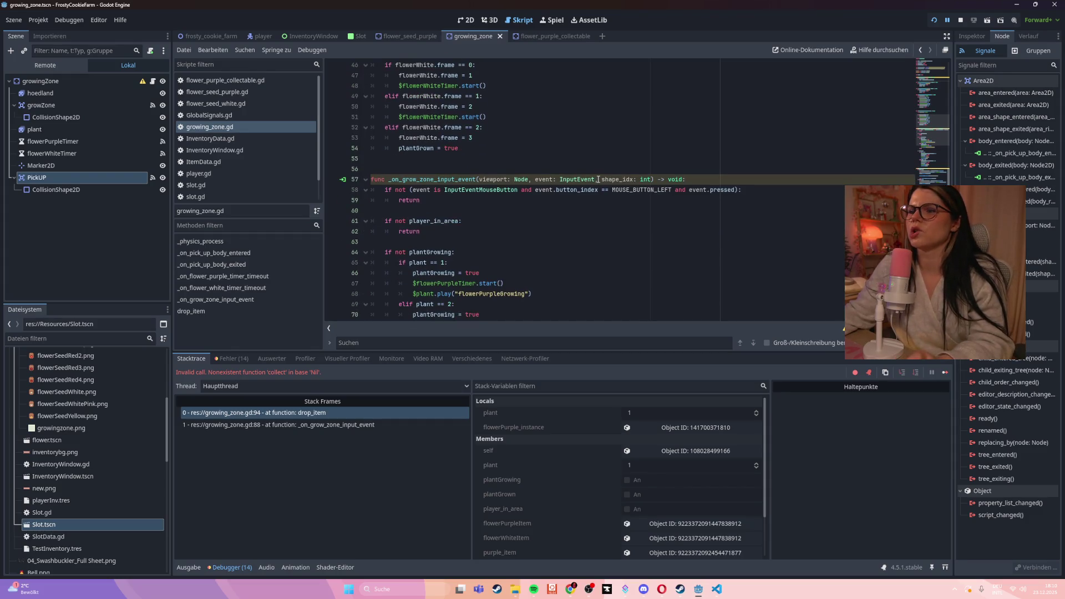
{"action": "scroll", "coordinate": [598, 180], "scroll_direction": "down", "scroll_amount": 2}
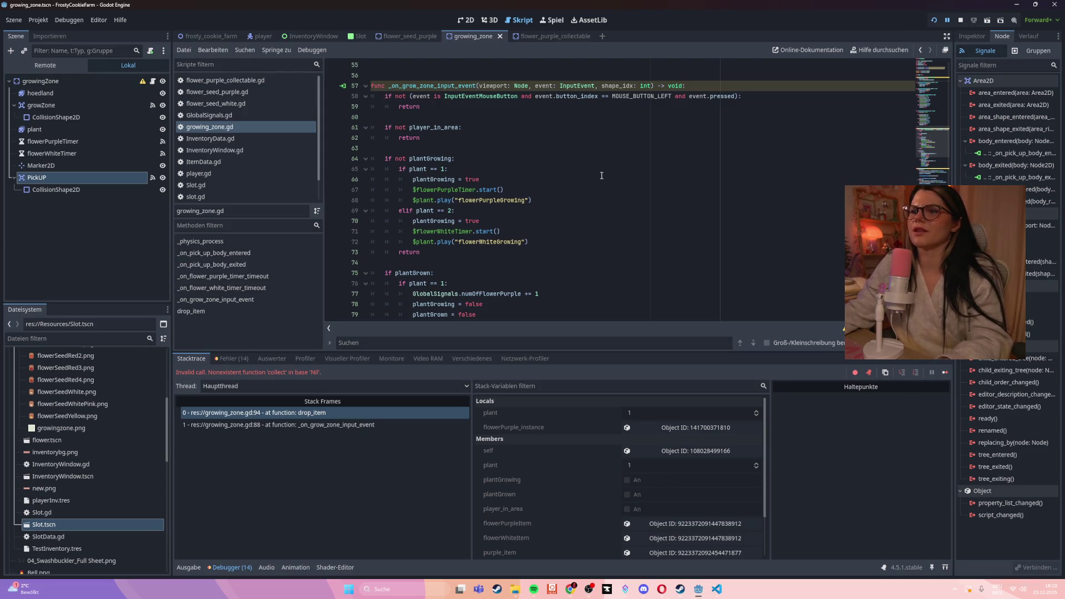
{"action": "key", "text": "F5"}
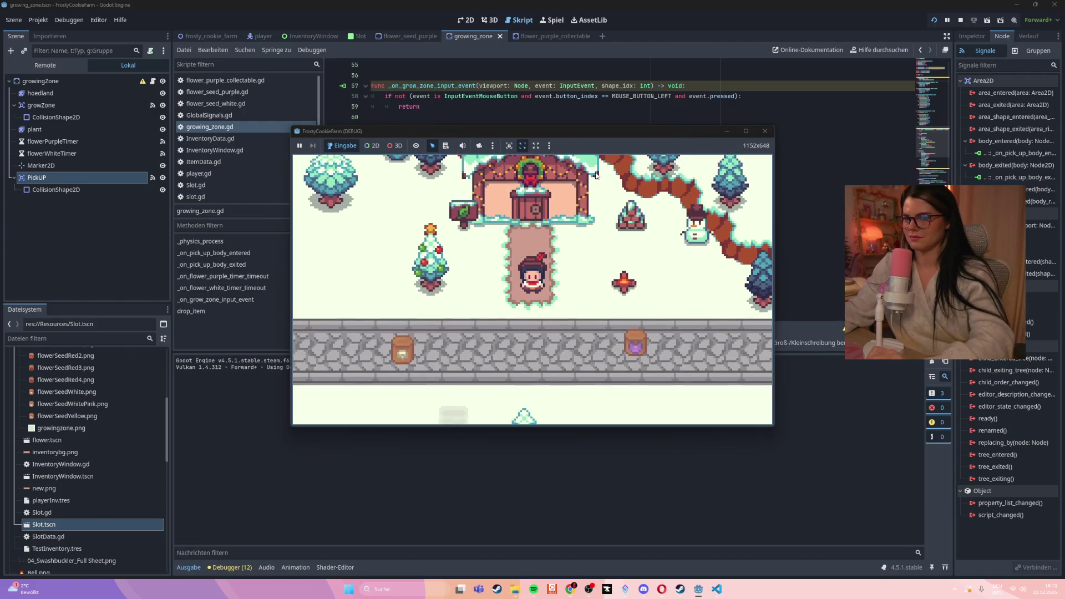
- Drop the purple seed bag on the path, pick it back up, and walk to the grow zone
{"action": "mouse_move", "coordinate": [636, 320]}
{"action": "left_mouse_down"}
{"action": "mouse_move", "coordinate": [449, 385]}
{"action": "mouse_move", "coordinate": [467, 329]}
{"action": "left_mouse_up"}
{"action": "key", "text": "Down"}
{"action": "key", "text": "Left"}
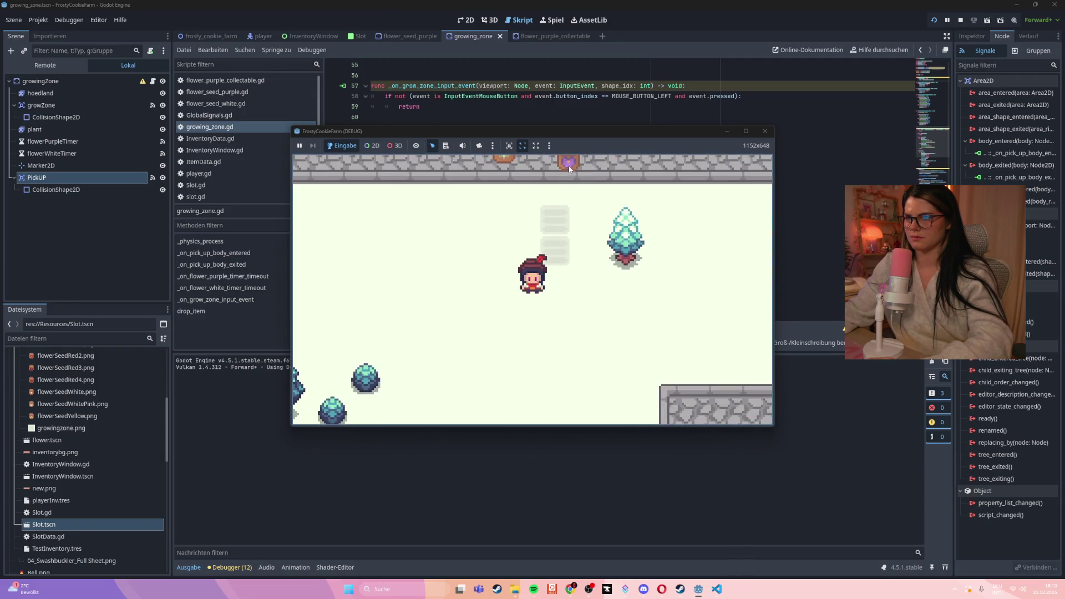
{"action": "mouse_move", "coordinate": [552, 222]}
{"action": "left_mouse_down"}
{"action": "mouse_move", "coordinate": [560, 222]}
{"action": "mouse_move", "coordinate": [538, 244]}
{"action": "mouse_move", "coordinate": [505, 249]}
{"action": "mouse_move", "coordinate": [556, 220]}
{"action": "mouse_move", "coordinate": [515, 219]}
{"action": "mouse_move", "coordinate": [519, 258]}
{"action": "mouse_move", "coordinate": [581, 256]}
{"action": "mouse_move", "coordinate": [577, 263]}
{"action": "mouse_move", "coordinate": [510, 261]}
{"action": "left_mouse_up"}
{"action": "key", "text": "w"}
{"action": "key", "text": "d"}
{"action": "key", "text": "i"}
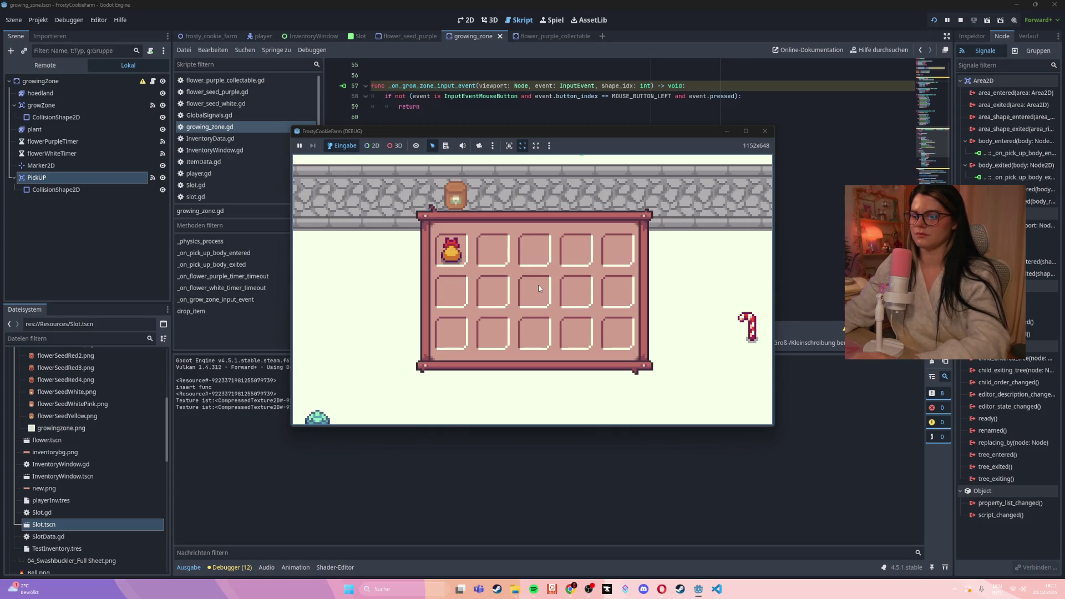
{"action": "key", "text": "i"}
- Plant a purple flower in the grow zone, check the inventory, and stop the test run
{"action": "left_click", "coordinate": [512, 305]}
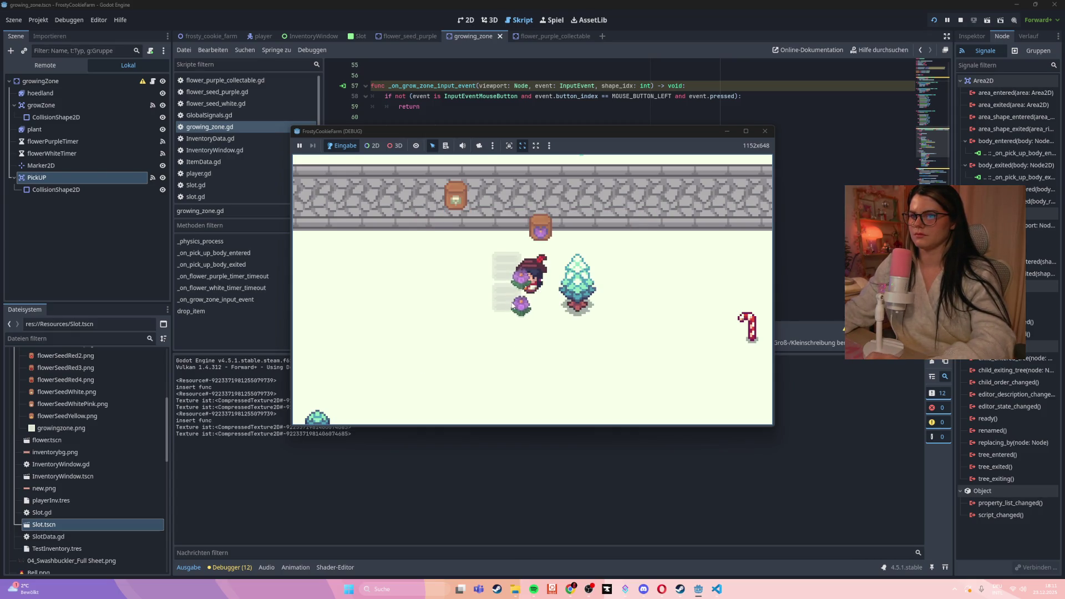
{"action": "key", "text": "w"}
{"action": "key", "text": "a"}
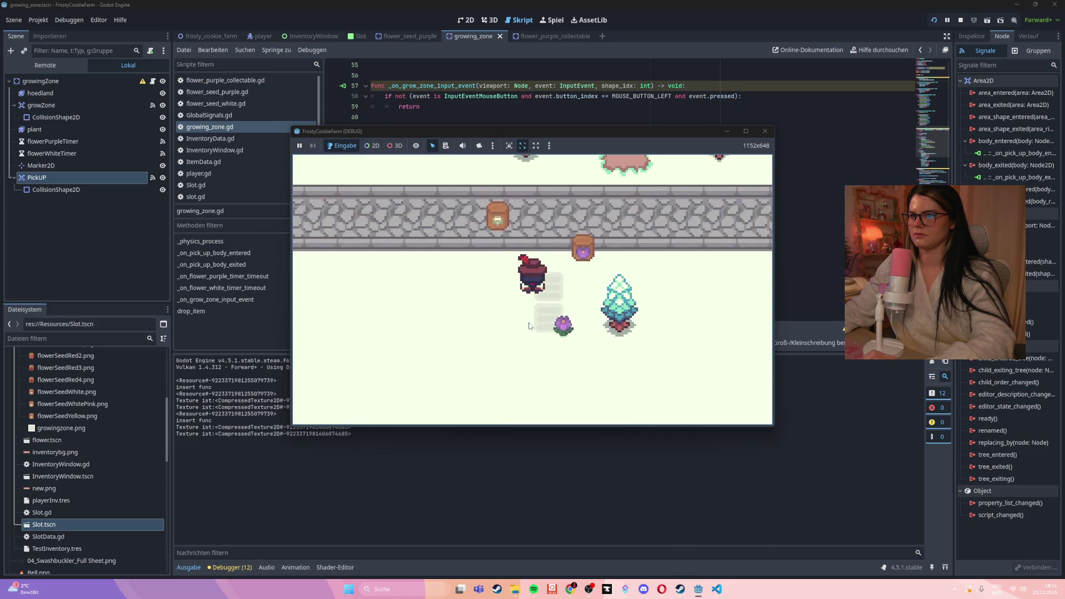
{"action": "key", "text": "i"}
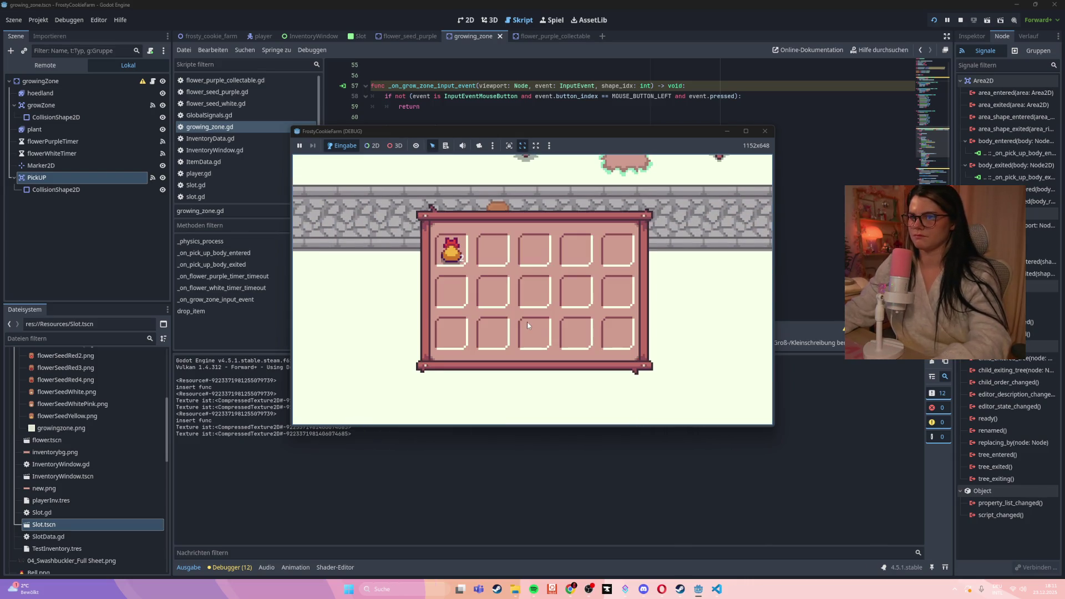
{"action": "left_click", "coordinate": [765, 132]}
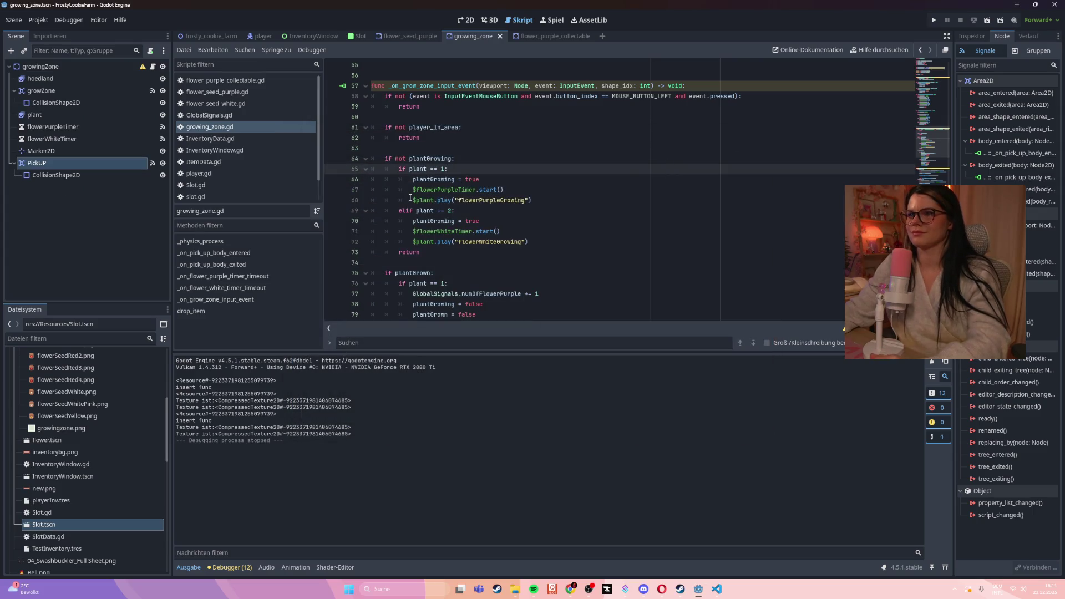
- Return to VS Code, type 'die' in the chat box, then erase it
{"action": "scroll", "coordinate": [516, 168], "scroll_direction": "up", "scroll_amount": 1}
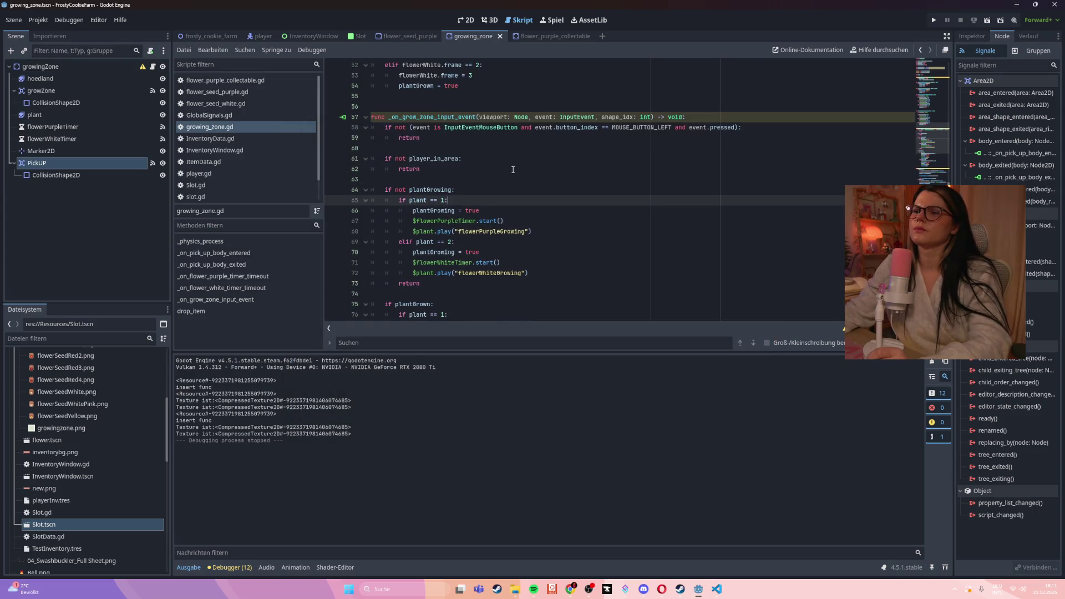
{"action": "left_click", "coordinate": [714, 590]}
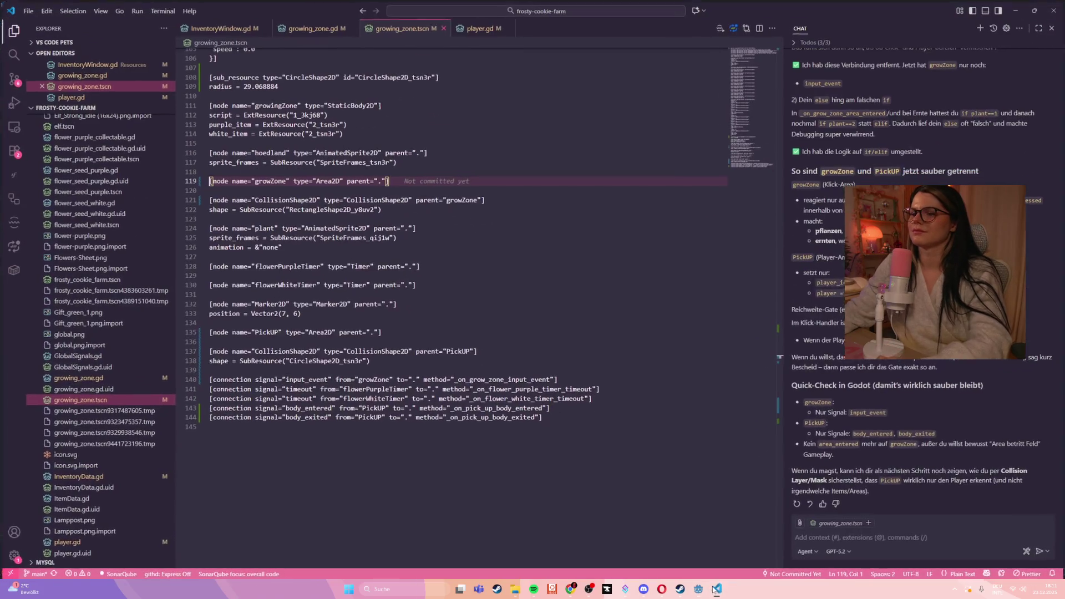
{"action": "left_click", "coordinate": [857, 534]}
{"action": "type", "text": "die"}
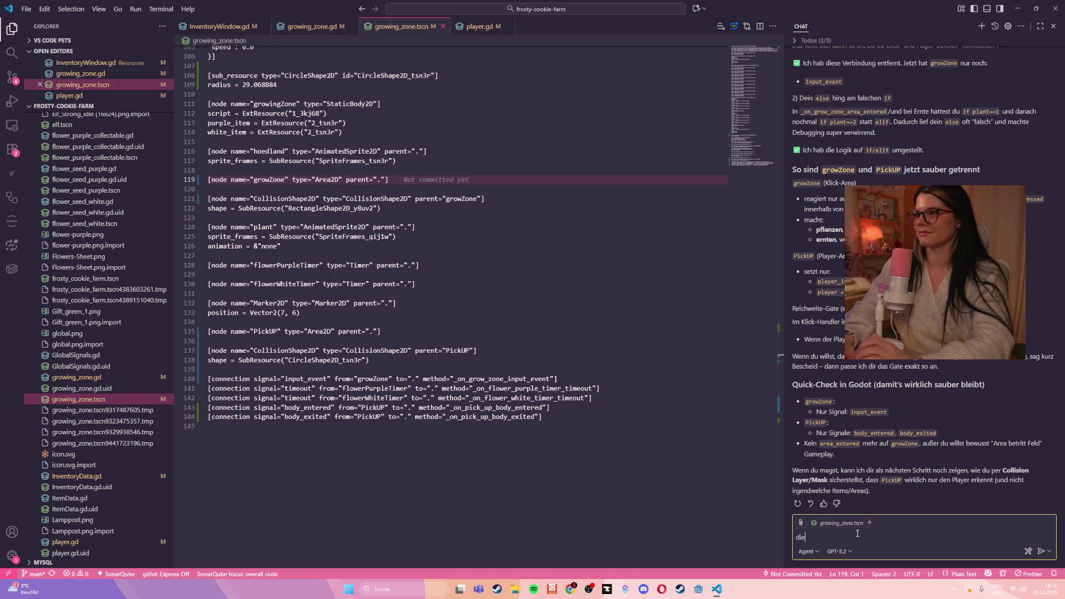
{"action": "key", "text": "BackSpace"}
{"action": "key", "text": "BackSpace"}
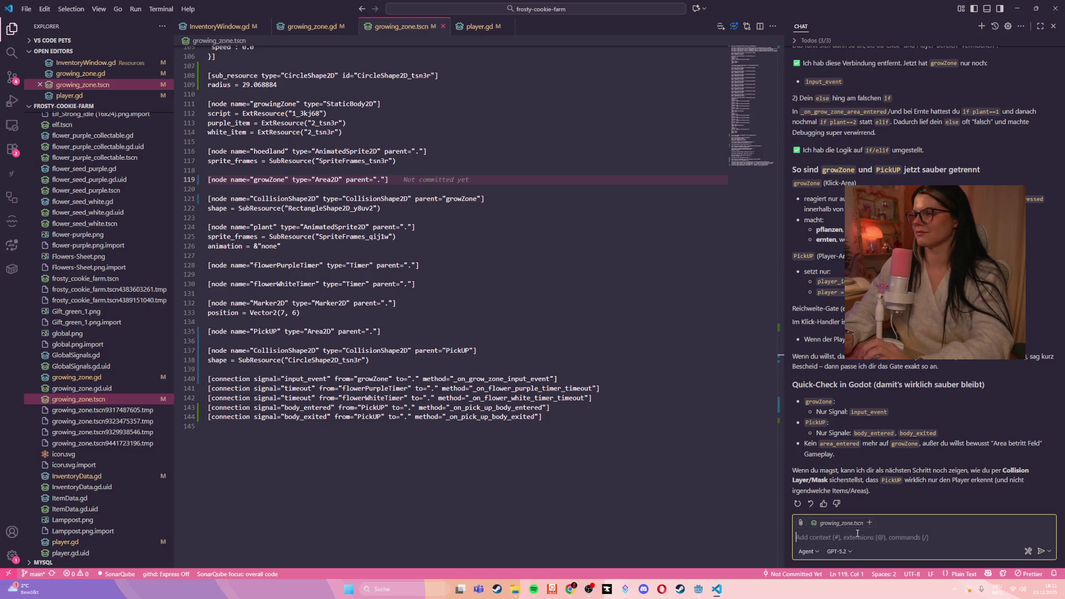
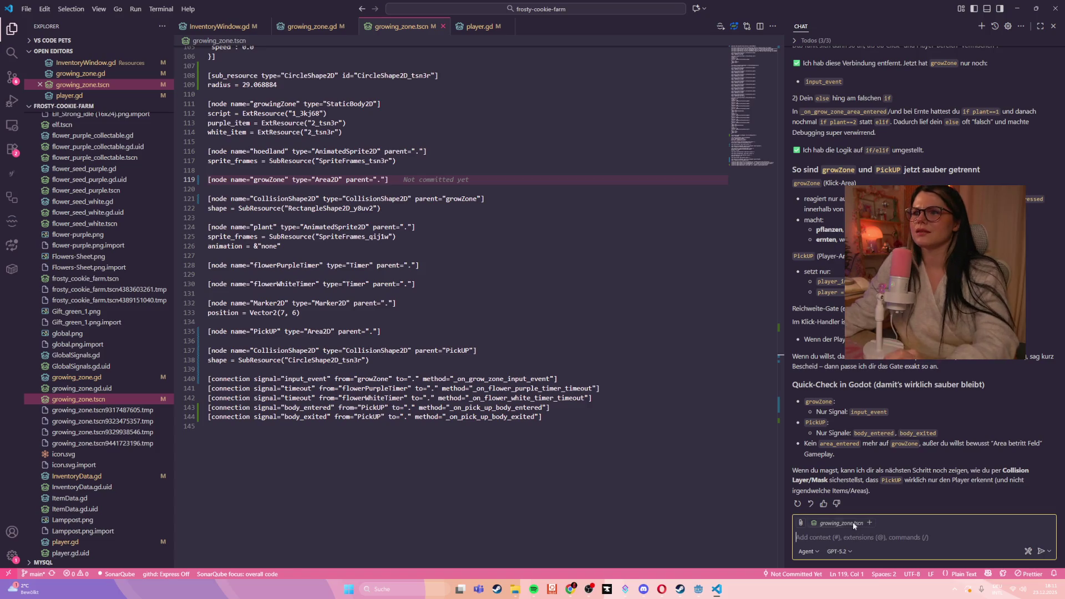
- Switch from VS Code to the Godot editor showing the growing_zone.gd script
{"action": "left_click", "coordinate": [1018, 8]}
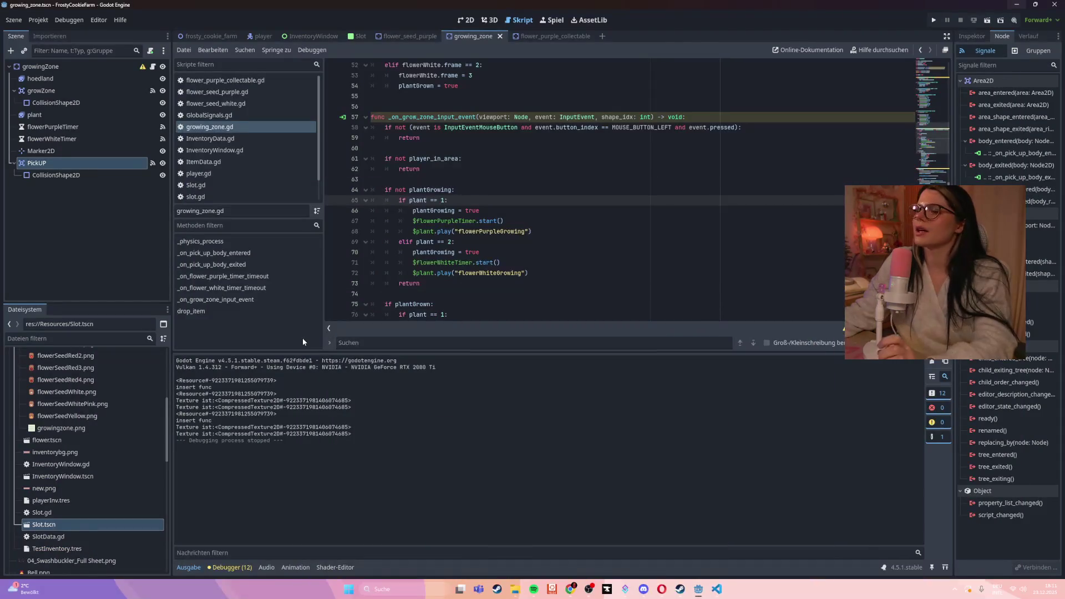
- Run the game and plant the purple seed sack into both grow zone slots
{"action": "left_click", "coordinate": [496, 254]}
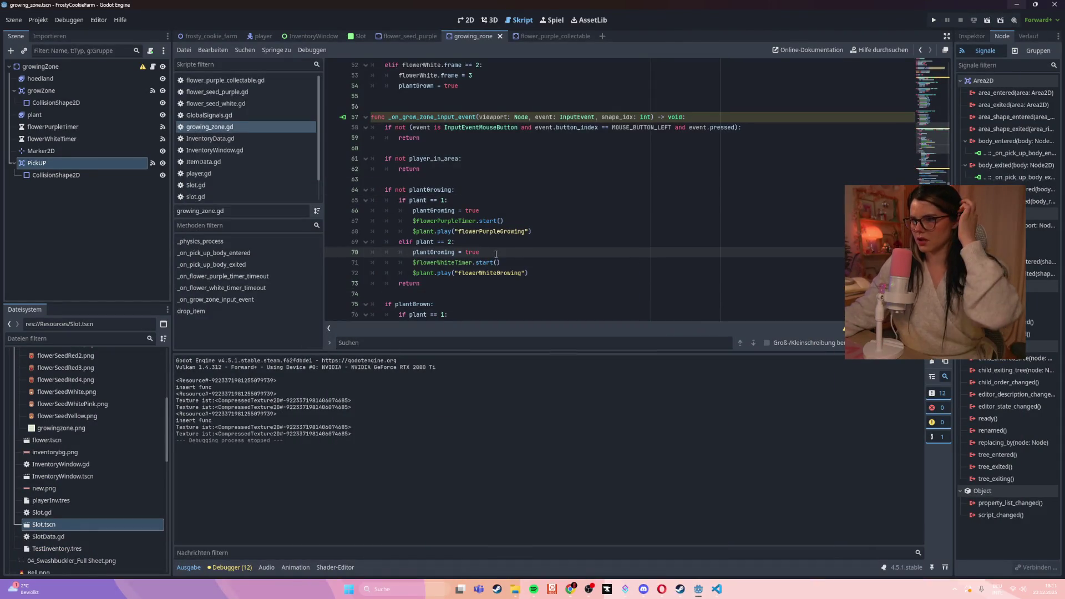
{"action": "key", "text": "F5"}
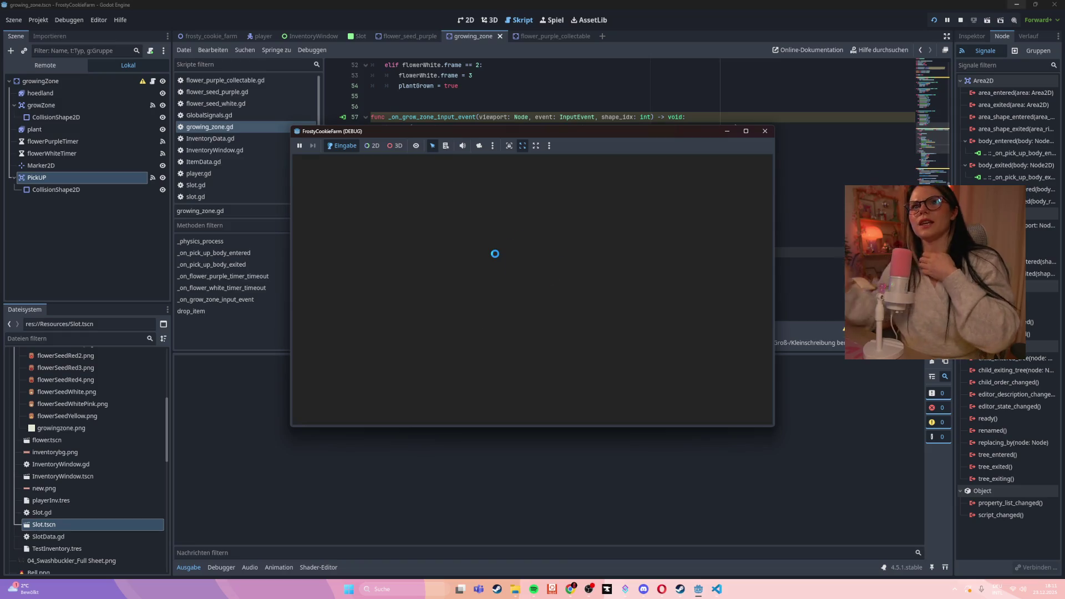
{"action": "key", "text": "Down"}
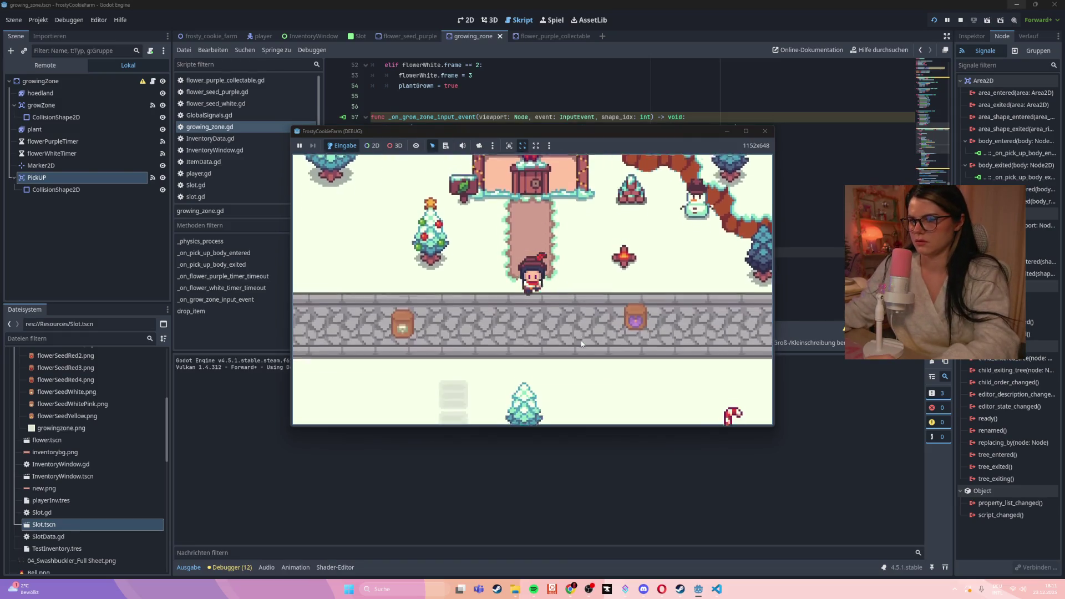
{"action": "key", "text": "Up"}
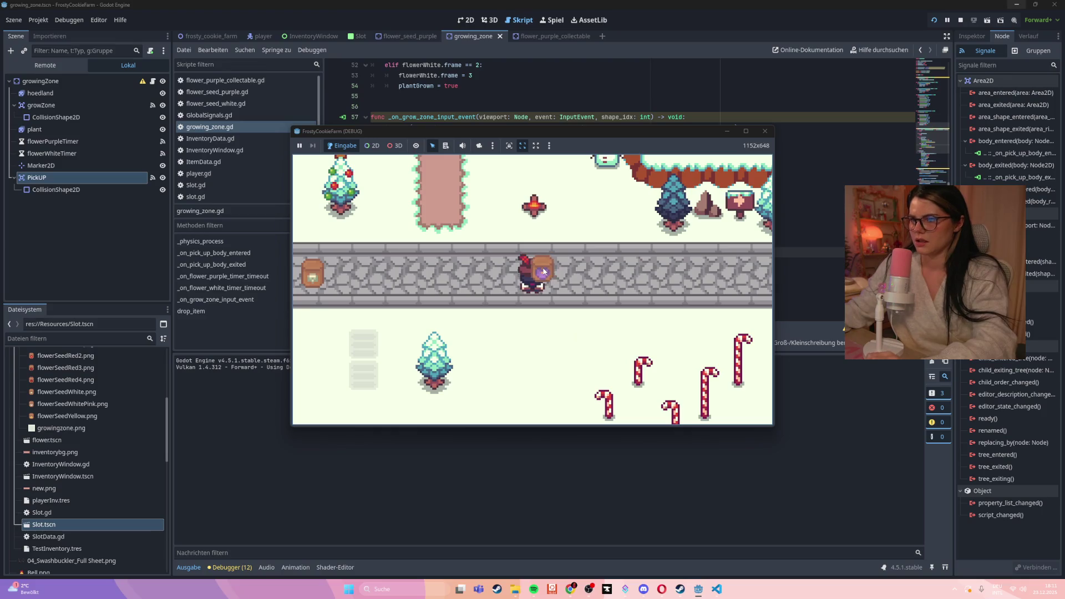
{"action": "key", "text": "Left"}
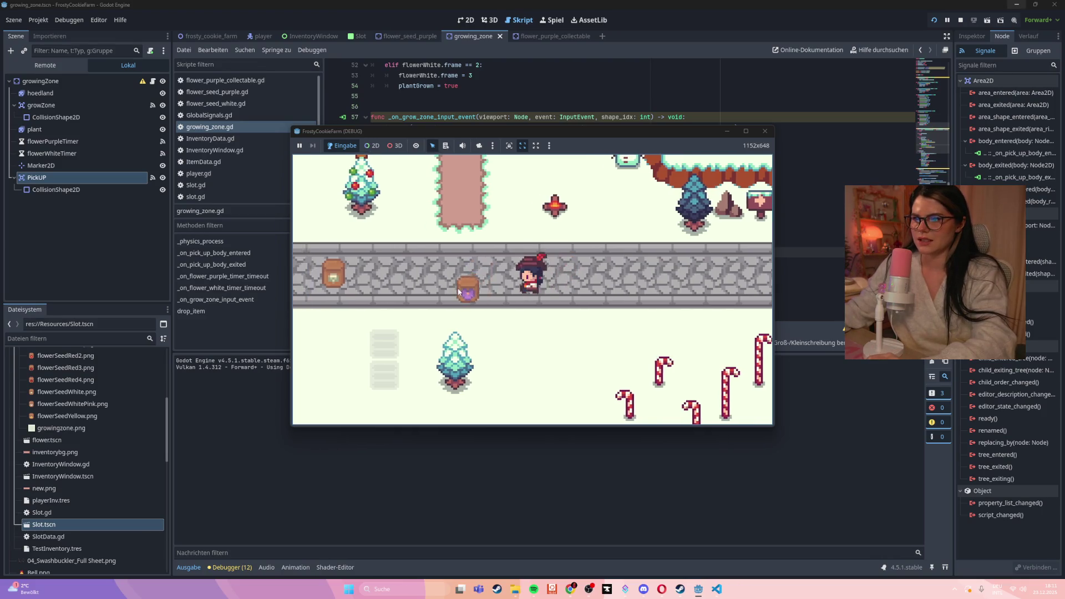
{"action": "mouse_move", "coordinate": [522, 314]}
{"action": "left_mouse_down"}
{"action": "mouse_move", "coordinate": [548, 363]}
{"action": "mouse_move", "coordinate": [550, 350]}
{"action": "left_mouse_up"}
{"action": "key", "text": "Down"}
{"action": "left_click_drag", "start_coordinate": [551, 301], "coordinate": [574, 228]}
{"action": "key", "text": "Down"}
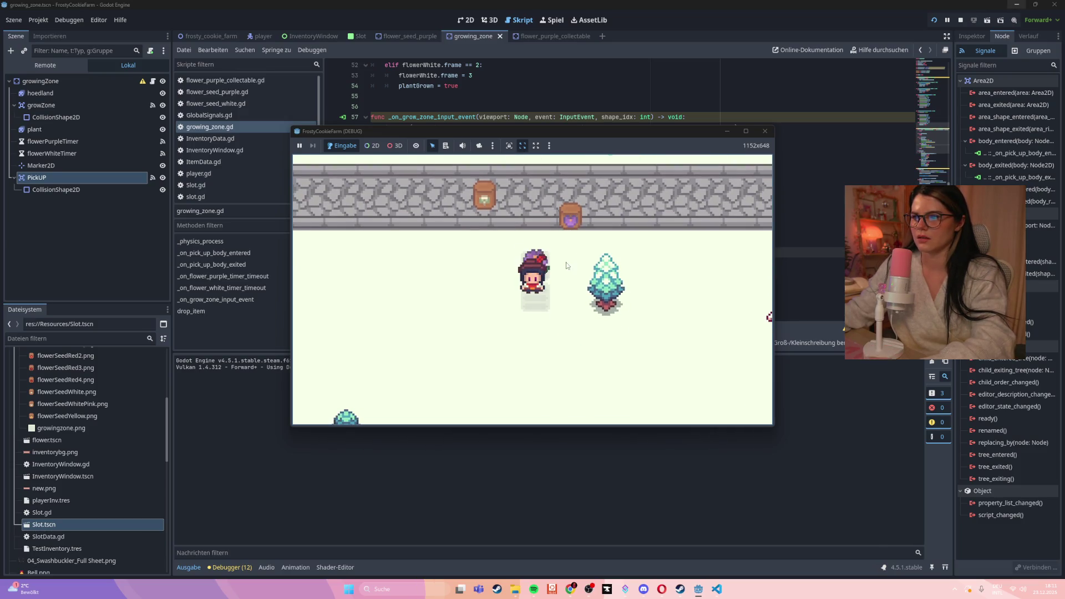
{"action": "key", "text": "Up"}
{"action": "mouse_move", "coordinate": [549, 225]}
{"action": "left_mouse_down"}
{"action": "mouse_move", "coordinate": [538, 256]}
{"action": "mouse_move", "coordinate": [582, 271]}
{"action": "mouse_move", "coordinate": [614, 304]}
{"action": "left_mouse_up"}
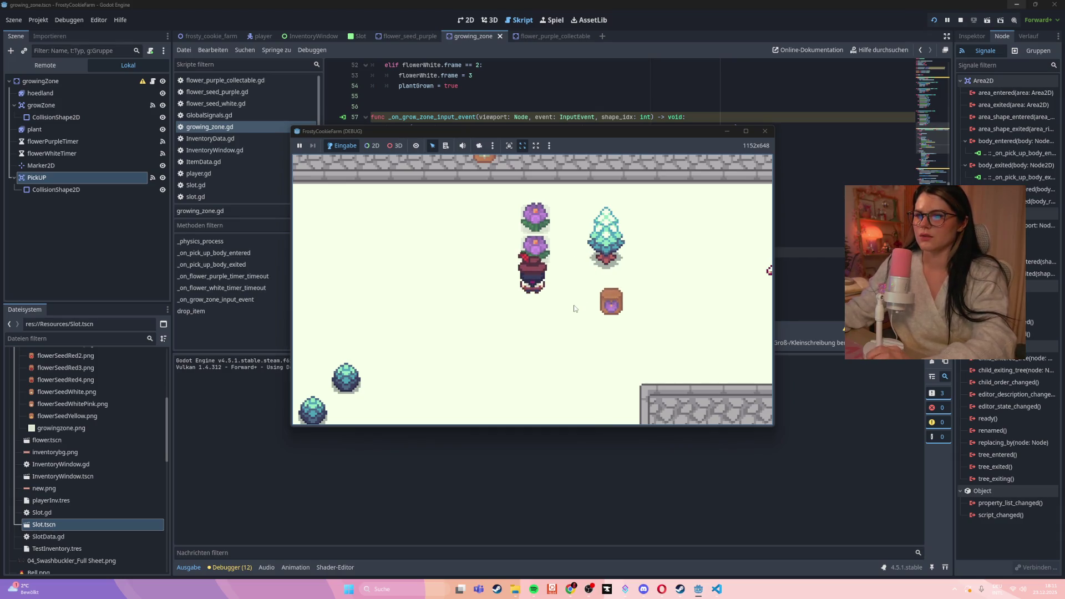
- Harvest both grown purple flowers, then close the game window
{"action": "key", "text": "Up"}
{"action": "key", "text": "Left"}
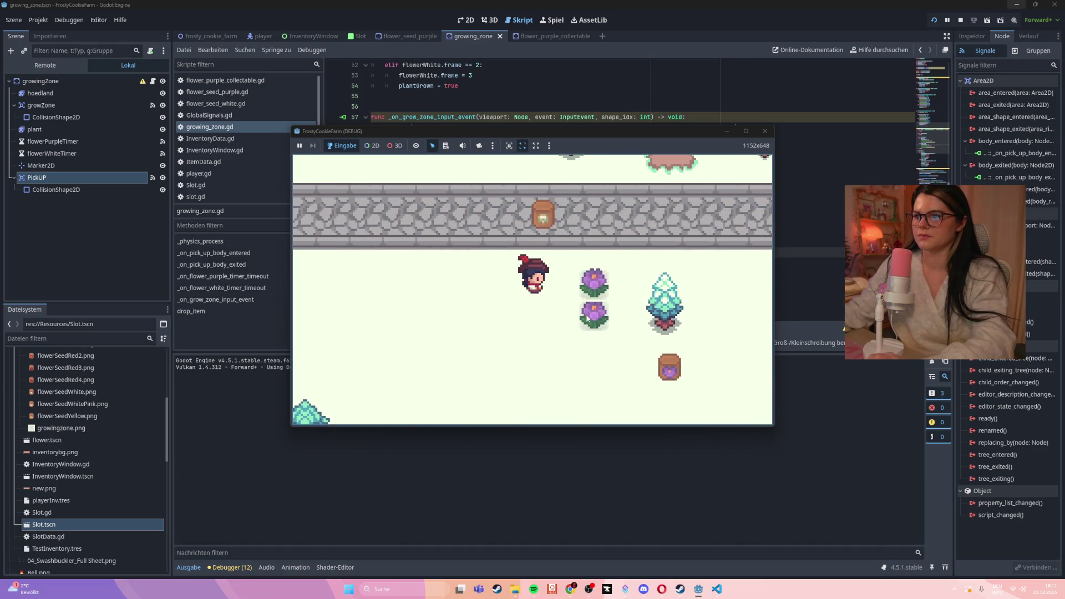
{"action": "left_click", "coordinate": [594, 289]}
{"action": "key", "text": "Right"}
{"action": "left_click", "coordinate": [577, 320]}
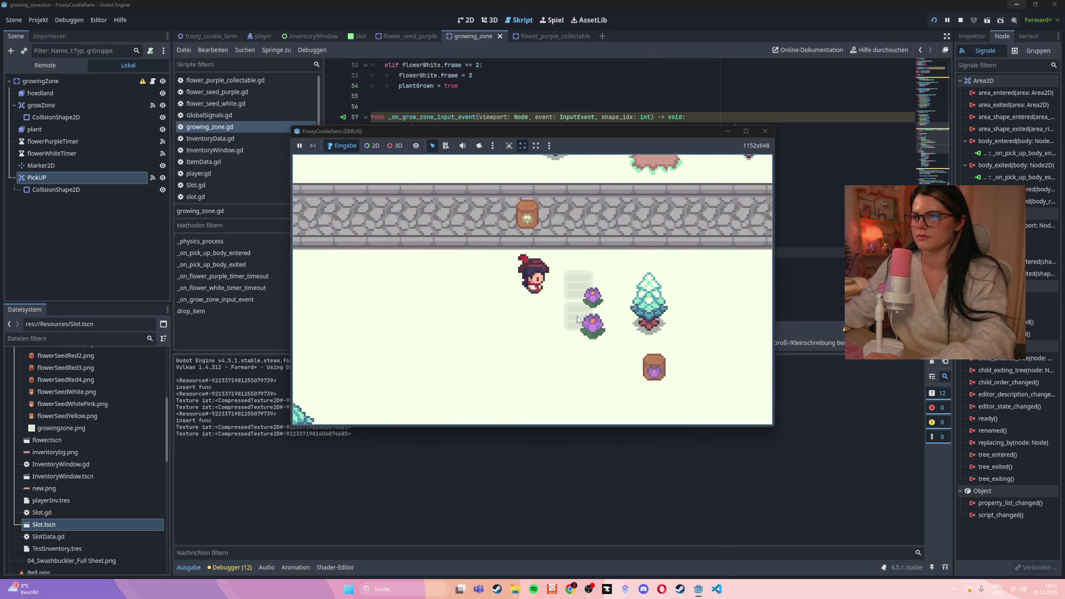
{"action": "key", "text": "Left"}
{"action": "key", "text": "Down"}
{"action": "key", "text": "Right"}
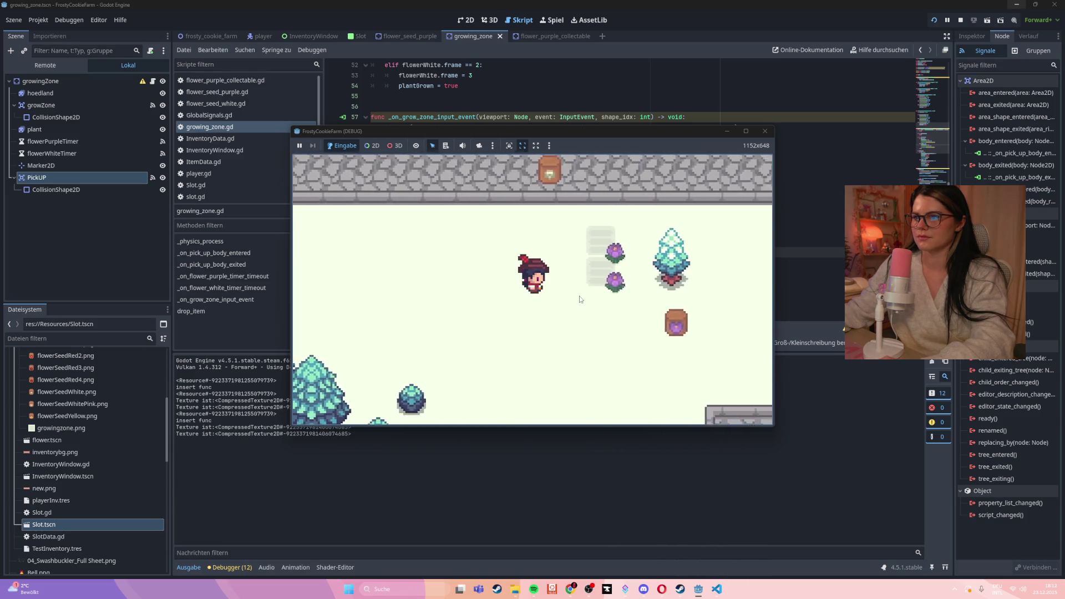
{"action": "key", "text": "Up"}
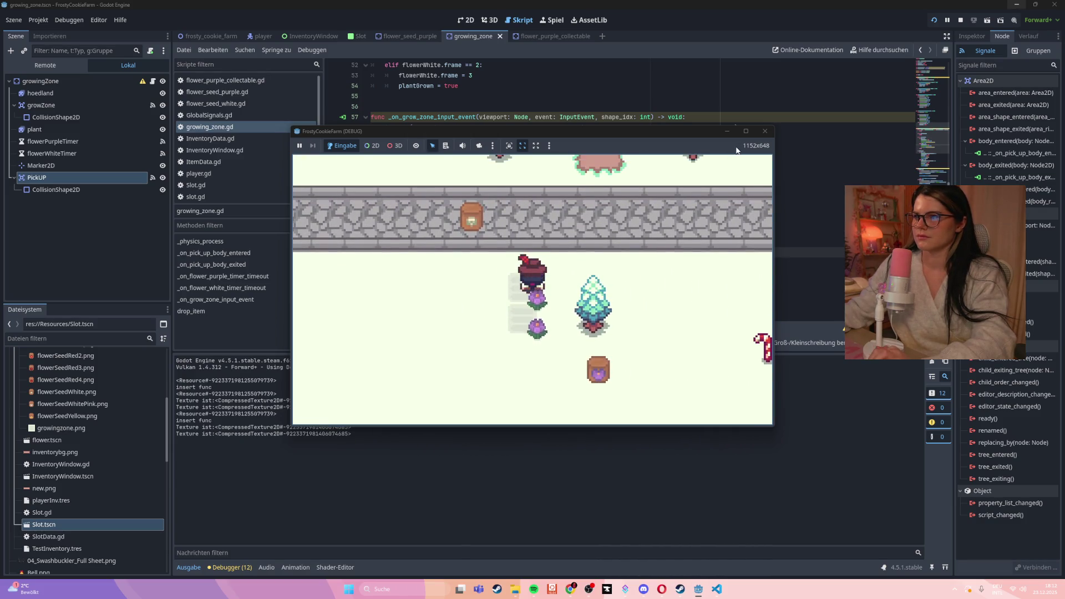
{"action": "left_click", "coordinate": [766, 133]}
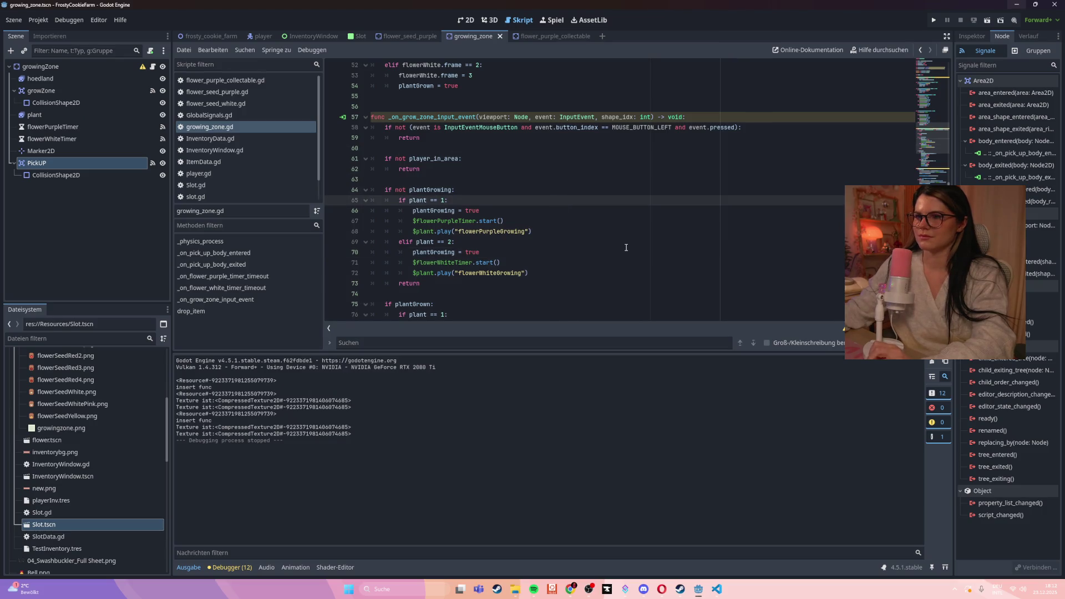
- Look over the scene in the 2D view, then select growZone back in the script view to list its signals
{"action": "scroll", "coordinate": [626, 248], "scroll_direction": "down", "scroll_amount": 2}
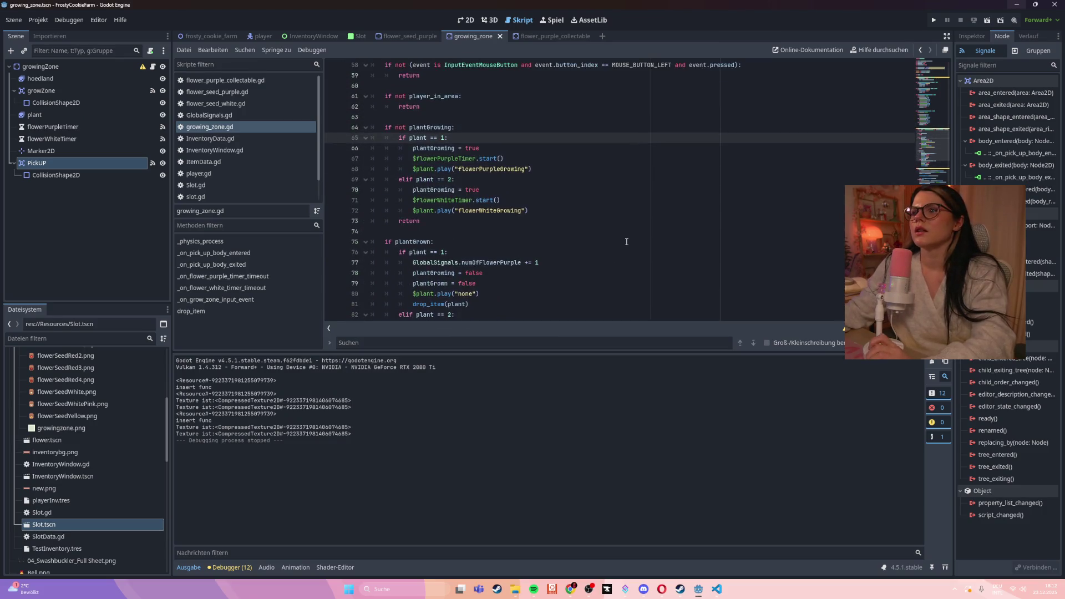
{"action": "left_click", "coordinate": [461, 24]}
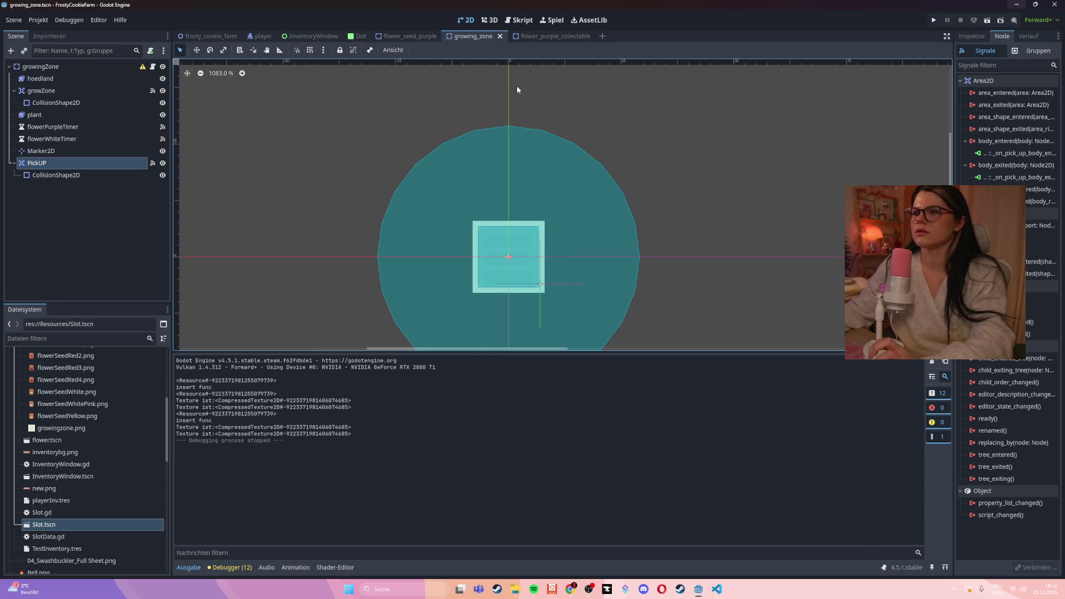
{"action": "left_click", "coordinate": [520, 20]}
{"action": "scroll", "coordinate": [547, 154], "scroll_direction": "up", "scroll_amount": 1}
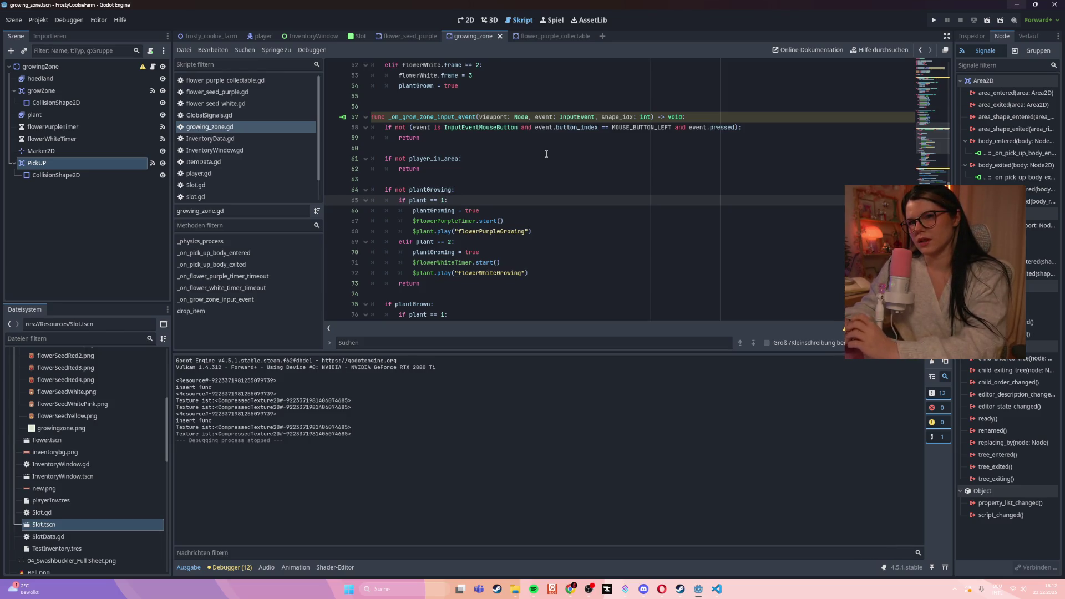
{"action": "left_click", "coordinate": [78, 92]}
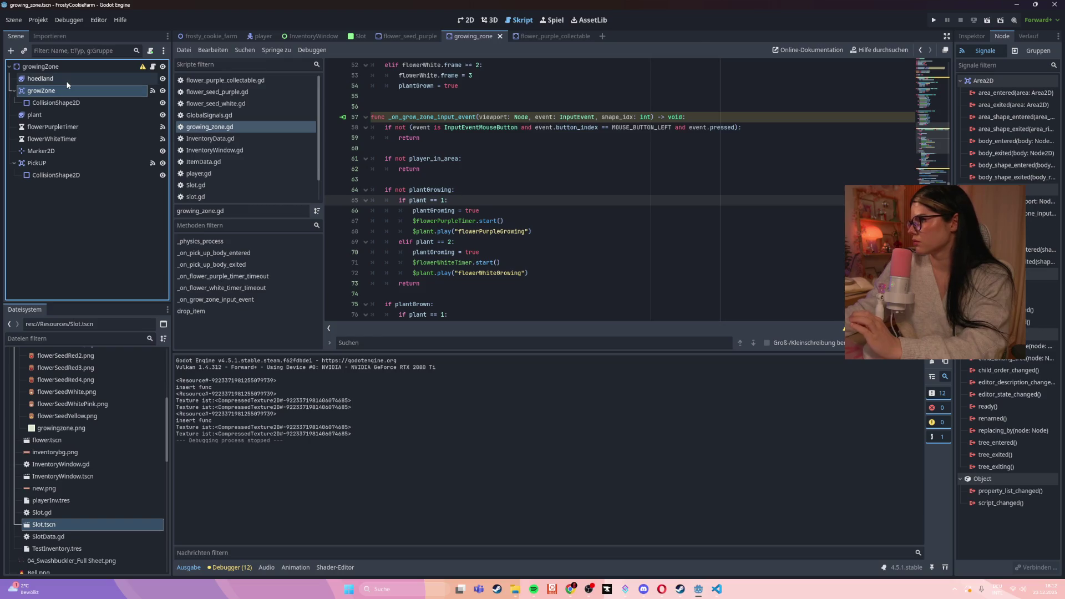
- Connect area_entered to a new handler printing player and "player is in growZone", then run the game
{"action": "double_click", "coordinate": [992, 96]}
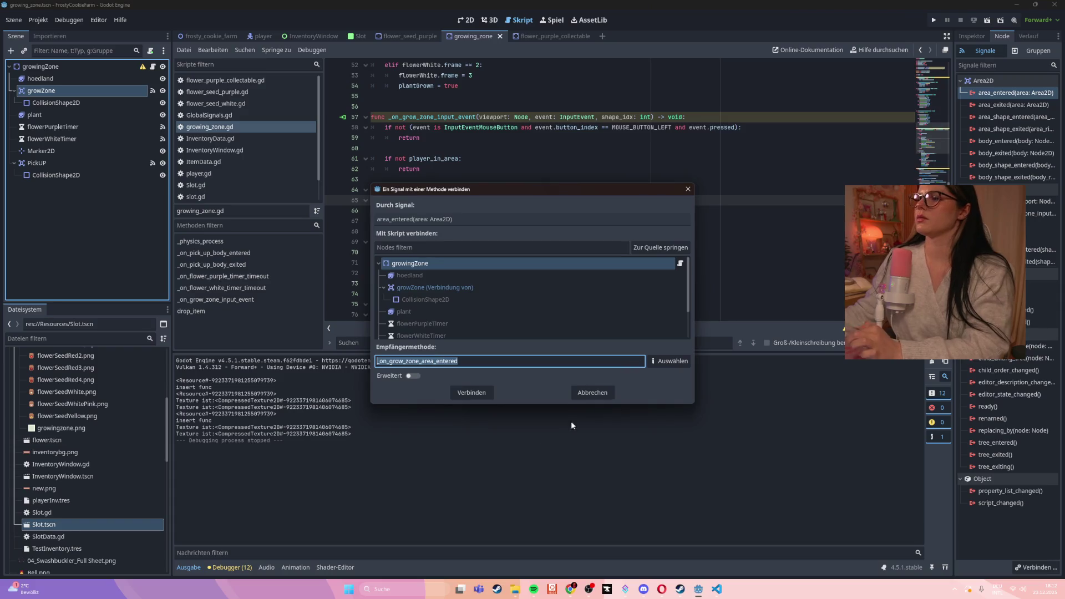
{"action": "left_click", "coordinate": [475, 393]}
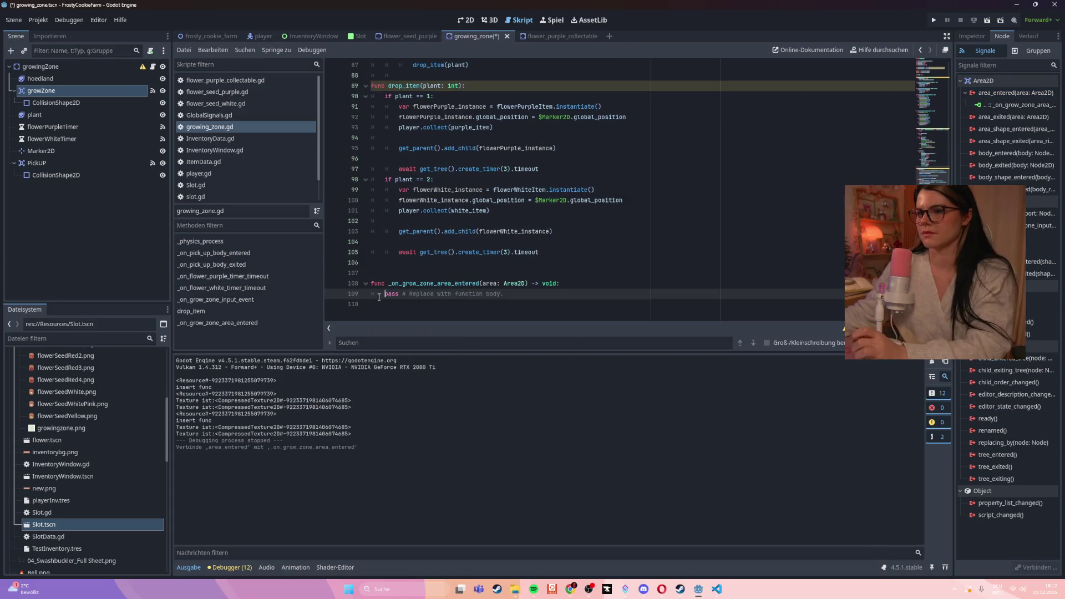
{"action": "left_click_drag", "start_coordinate": [379, 297], "coordinate": [525, 297]}
{"action": "type", "text": "prin"}
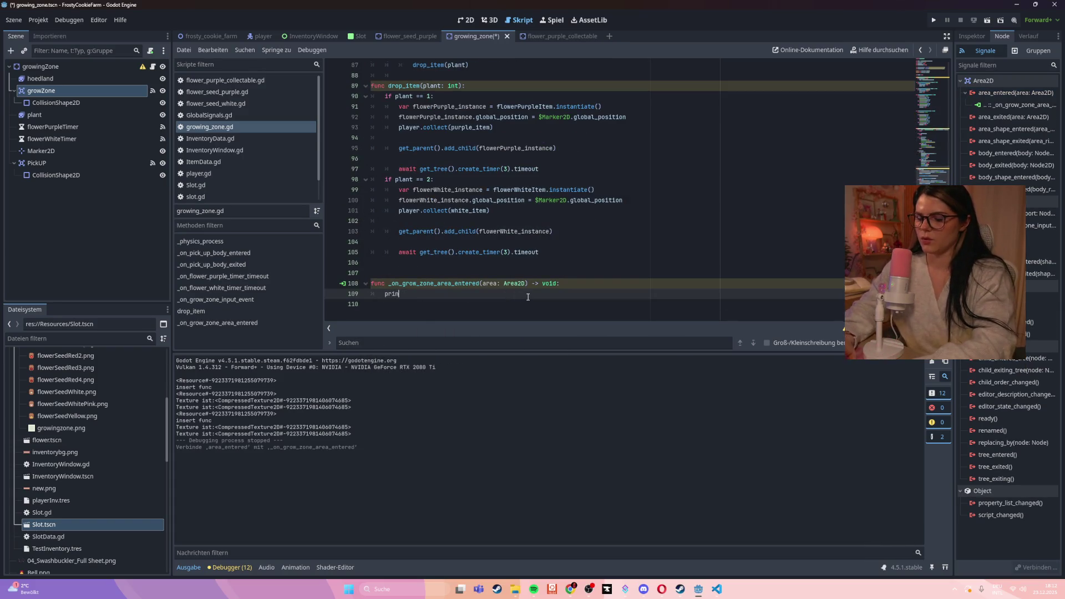
{"action": "type", "text": "t(player)"}
{"action": "key", "text": "Return"}
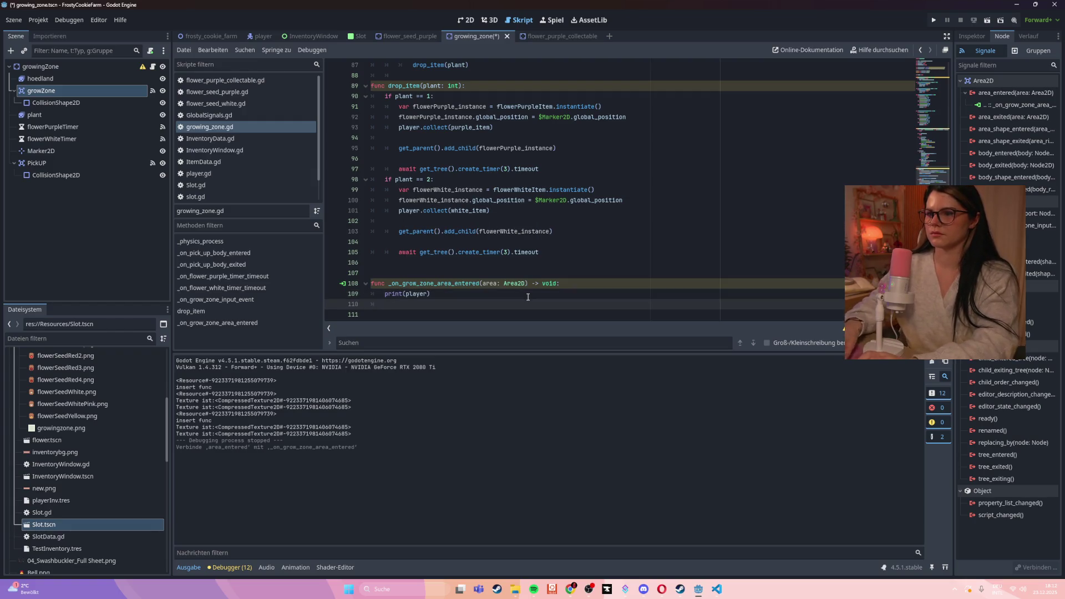
{"action": "type", "text": "print("}
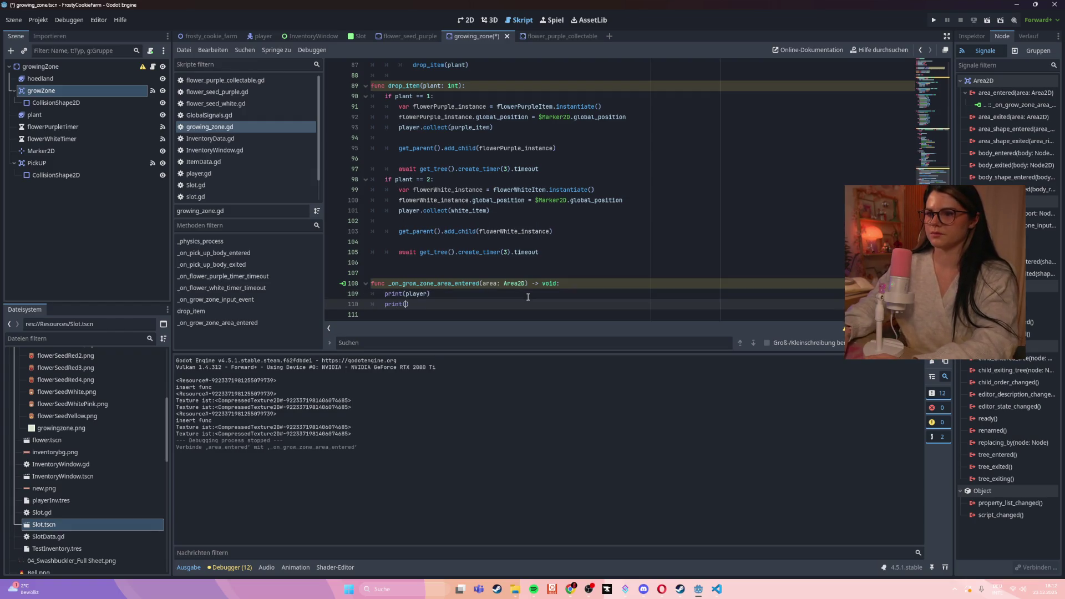
{"action": "type", "text": "\"player is"}
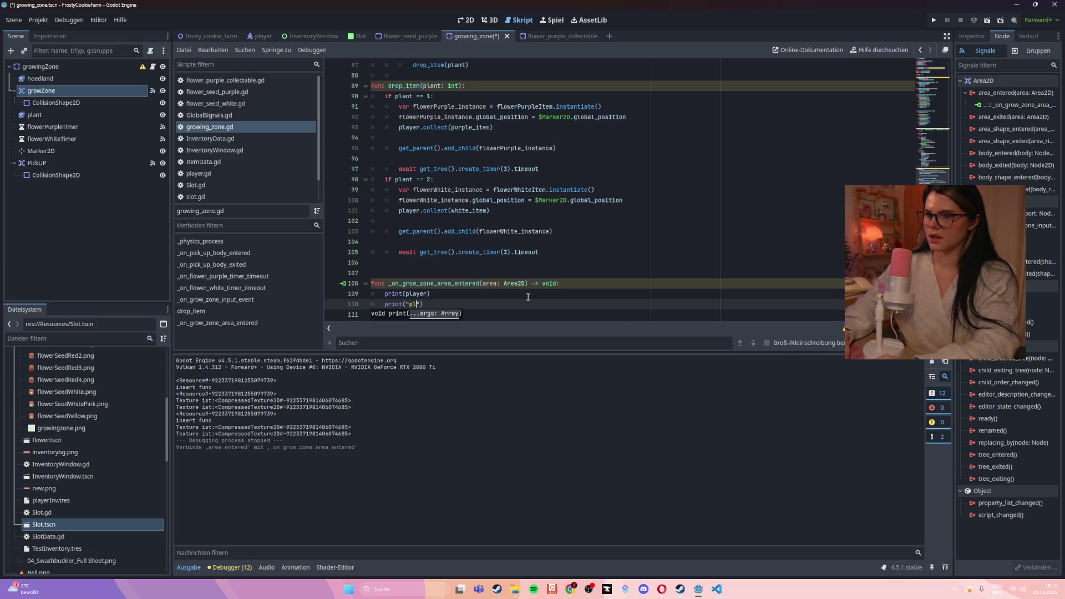
{"action": "type", "text": " in "}
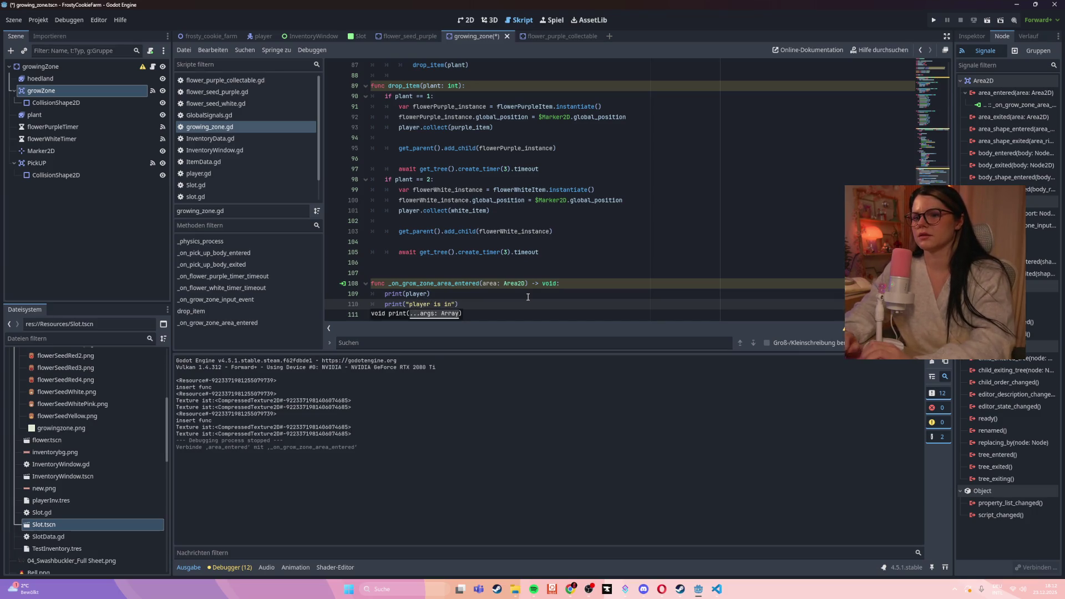
{"action": "type", "text": "growZone"}
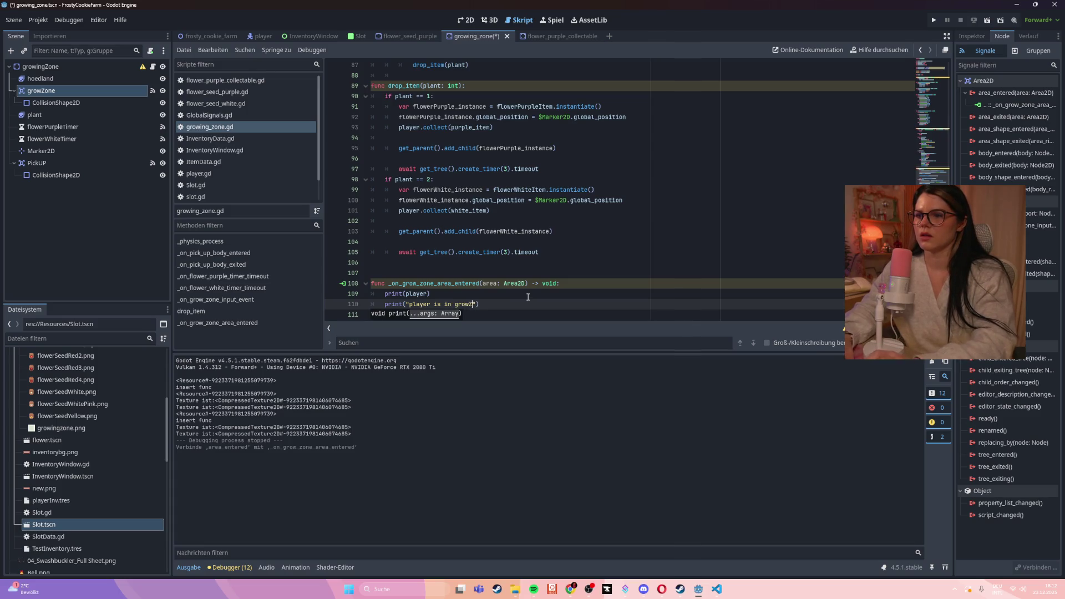
{"action": "key", "text": "F5"}
{"action": "left_click", "coordinate": [549, 264]}
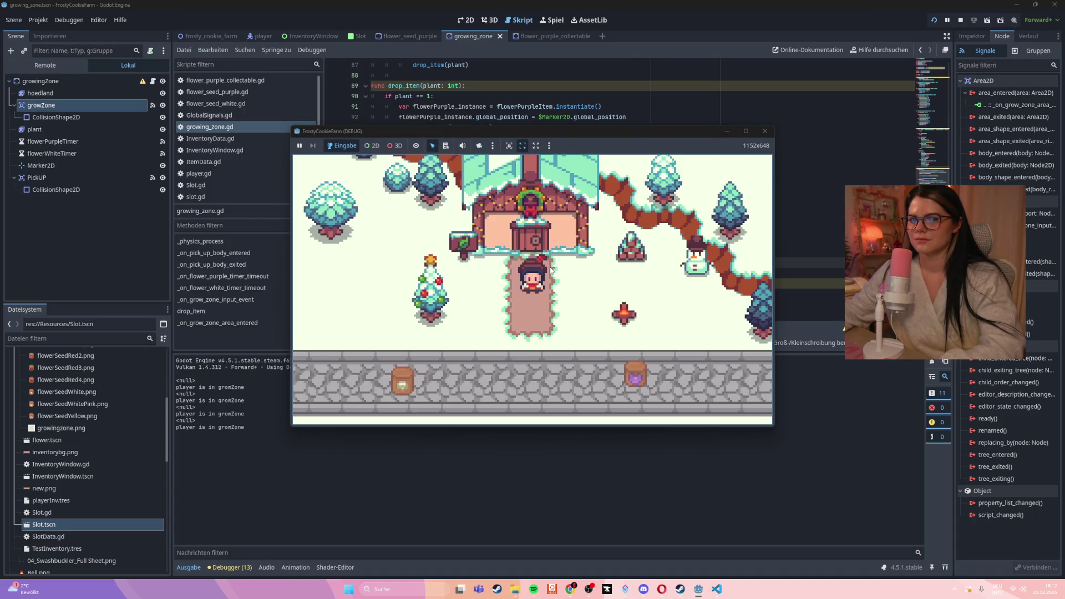
- Walk the player in and out of the grow zone and plant a seed in a slot
{"action": "key", "text": "Down"}
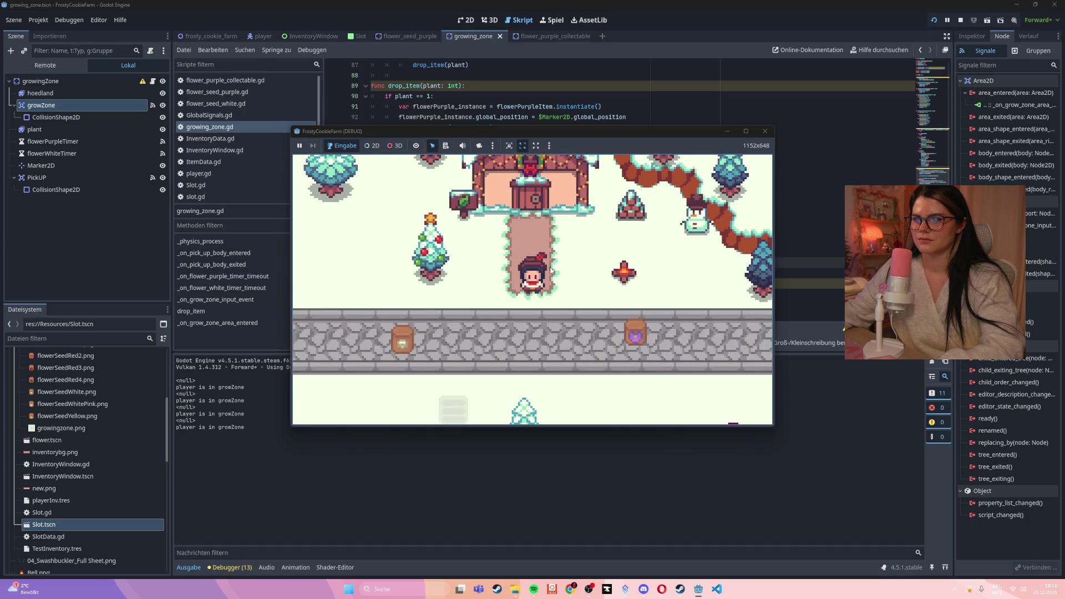
{"action": "key", "text": "Down"}
{"action": "key", "text": "Left"}
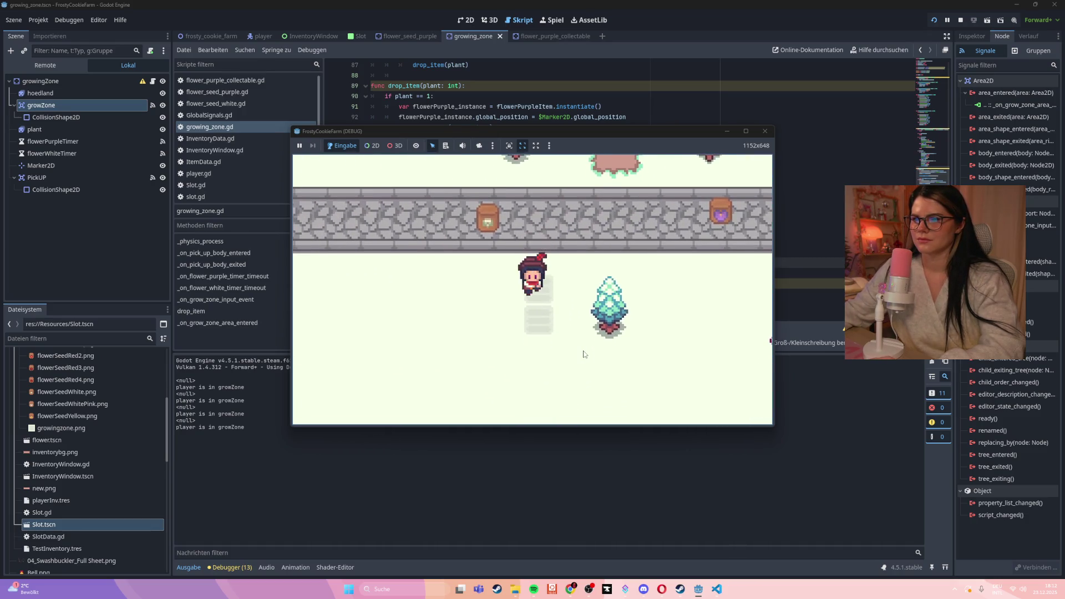
{"action": "key", "text": "Up"}
{"action": "key", "text": "Down"}
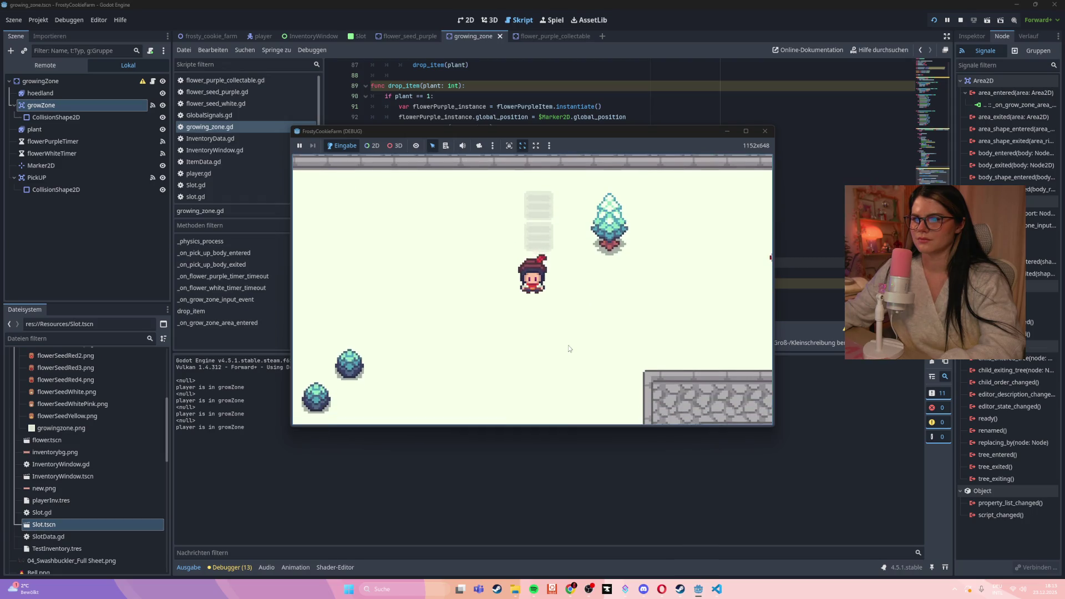
{"action": "key", "text": "Up"}
{"action": "key", "text": "Down"}
{"action": "left_click", "coordinate": [540, 322]}
{"action": "key", "text": "Down"}
{"action": "key", "text": "Left"}
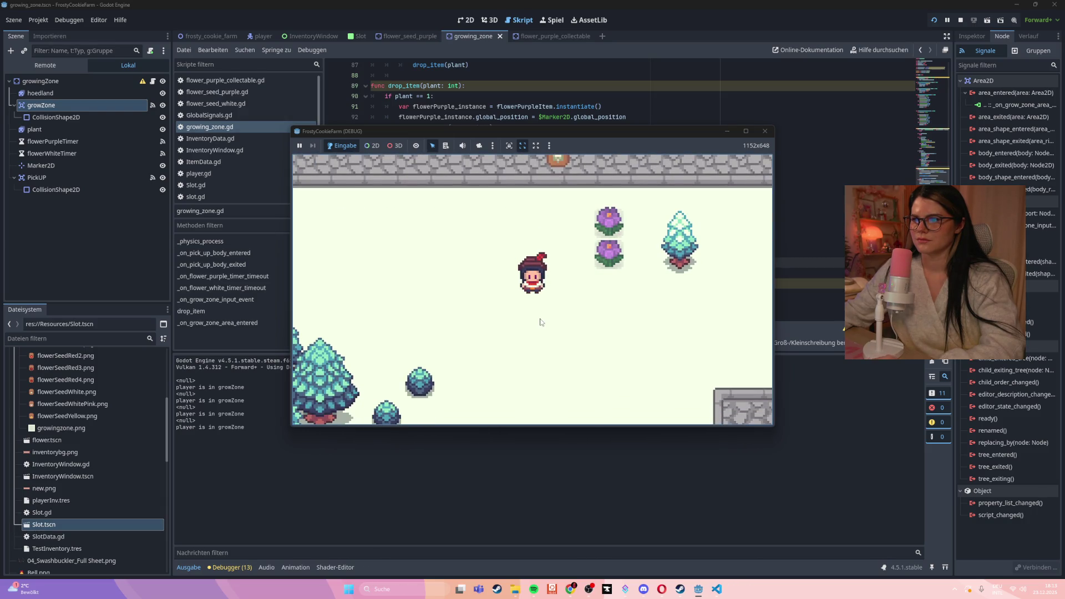
{"action": "key", "text": "Right"}
{"action": "key", "text": "Up"}
- Harvest the grown purple flowers, including the upper and lower ones, and stop the game
{"action": "left_click", "coordinate": [542, 346]}
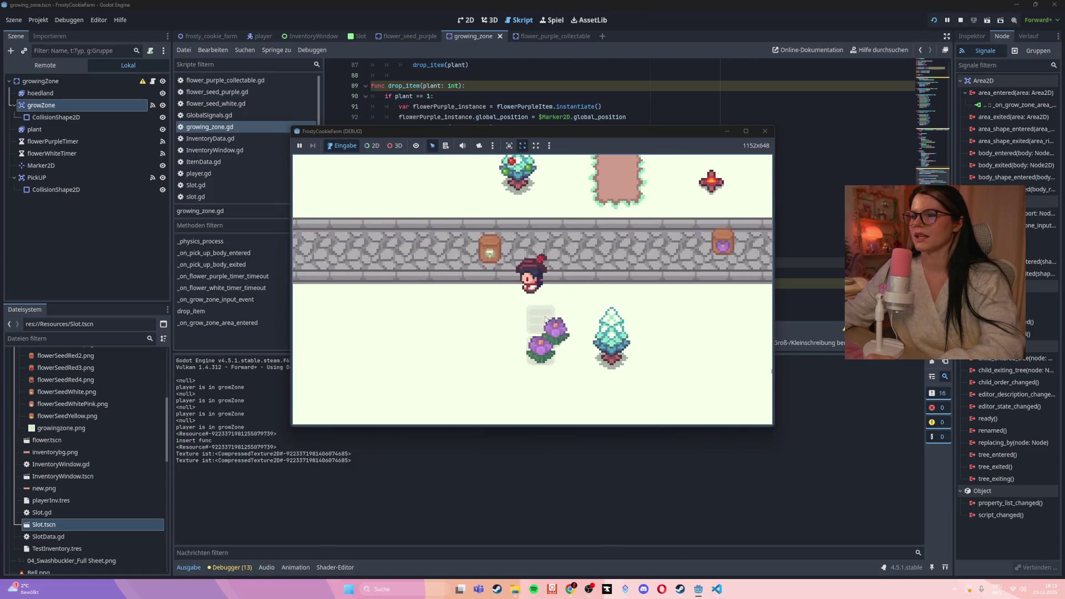
{"action": "left_click", "coordinate": [543, 347]}
{"action": "key", "text": "Down"}
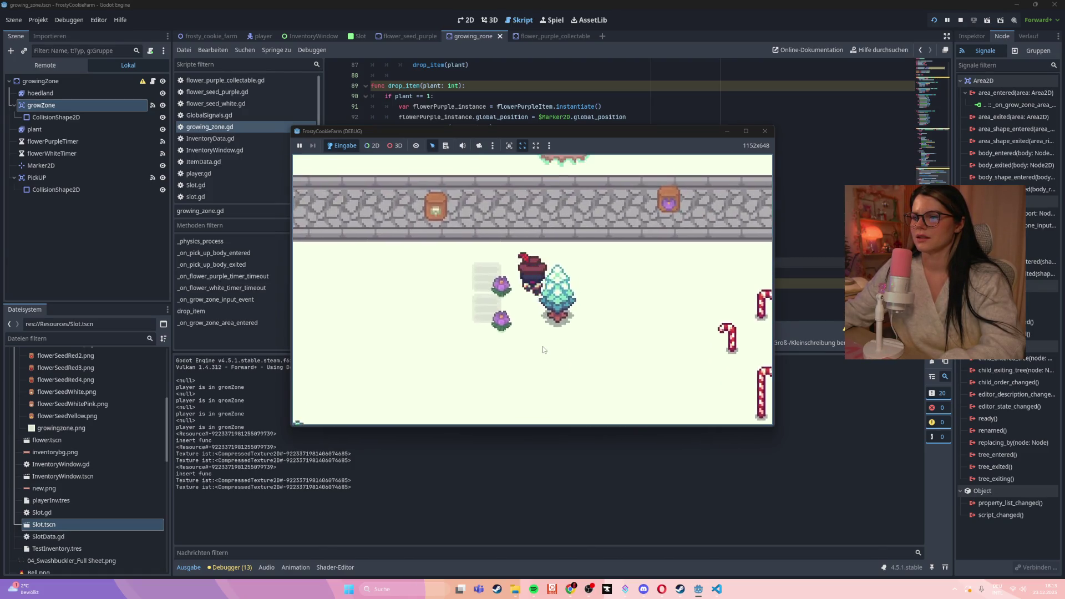
{"action": "key", "text": "Up"}
{"action": "key", "text": "Right"}
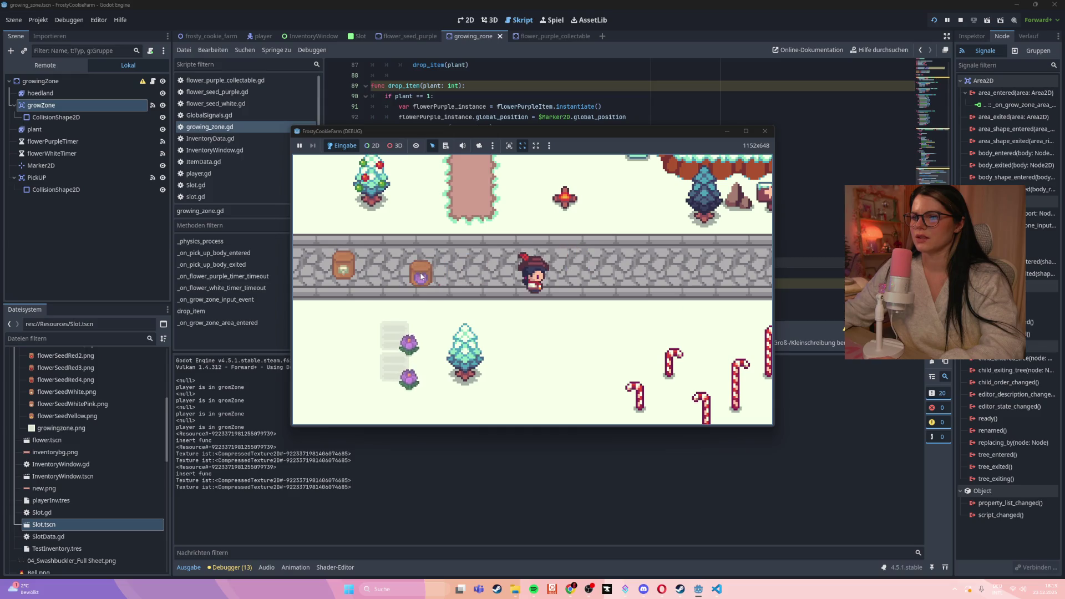
{"action": "key", "text": "Down"}
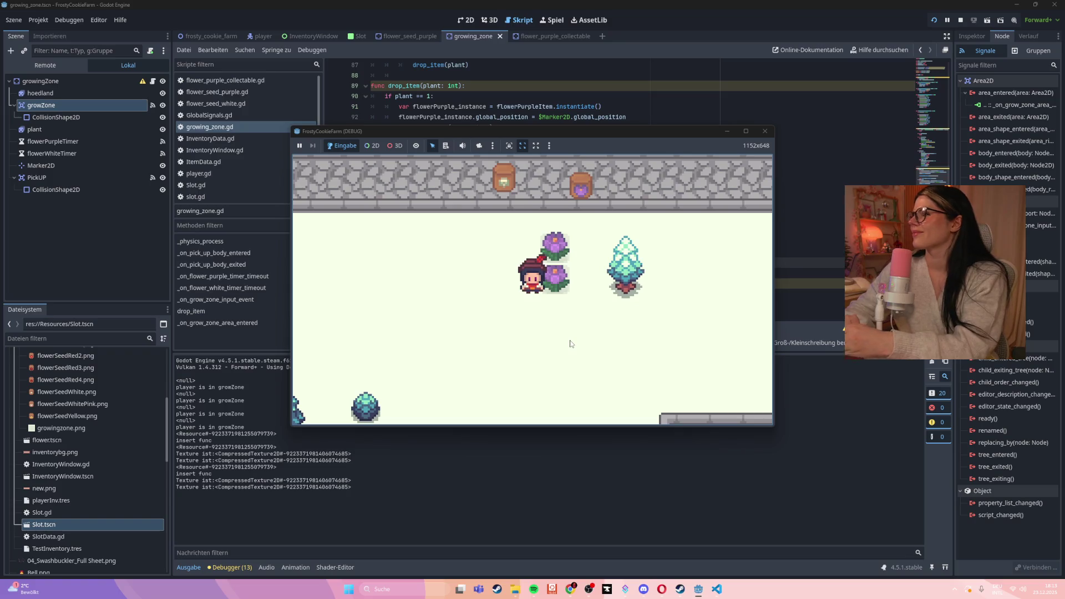
{"action": "left_click", "coordinate": [552, 288]}
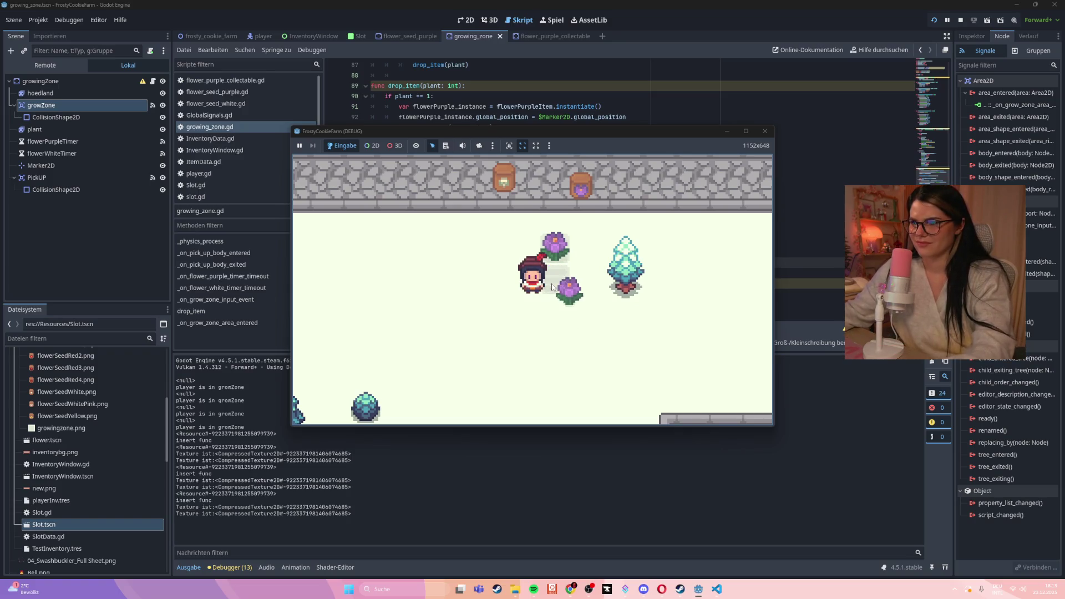
{"action": "left_click", "coordinate": [554, 248]}
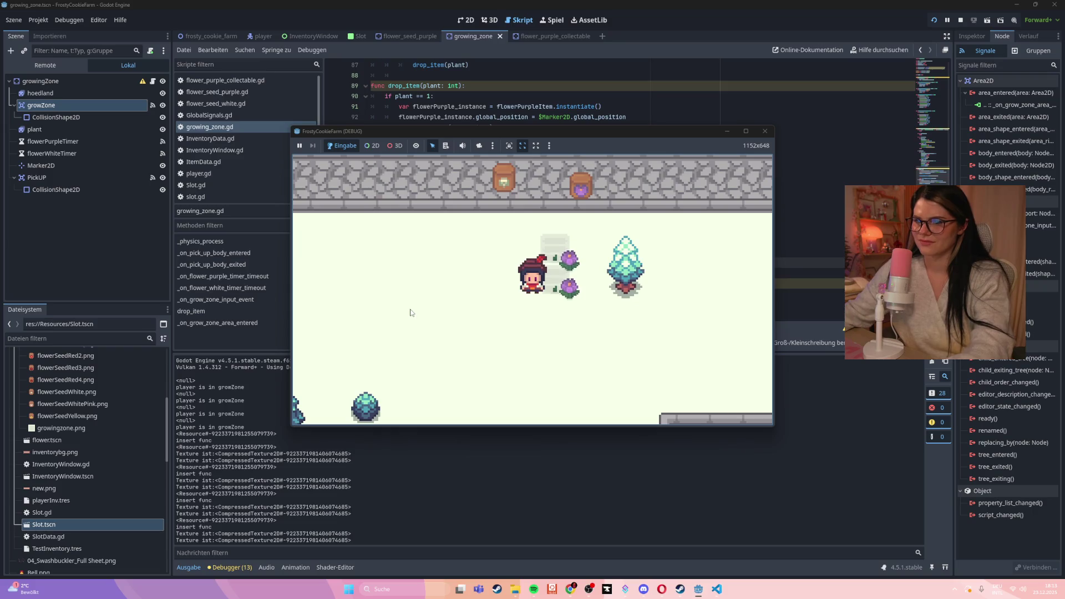
{"action": "left_click", "coordinate": [765, 131]}
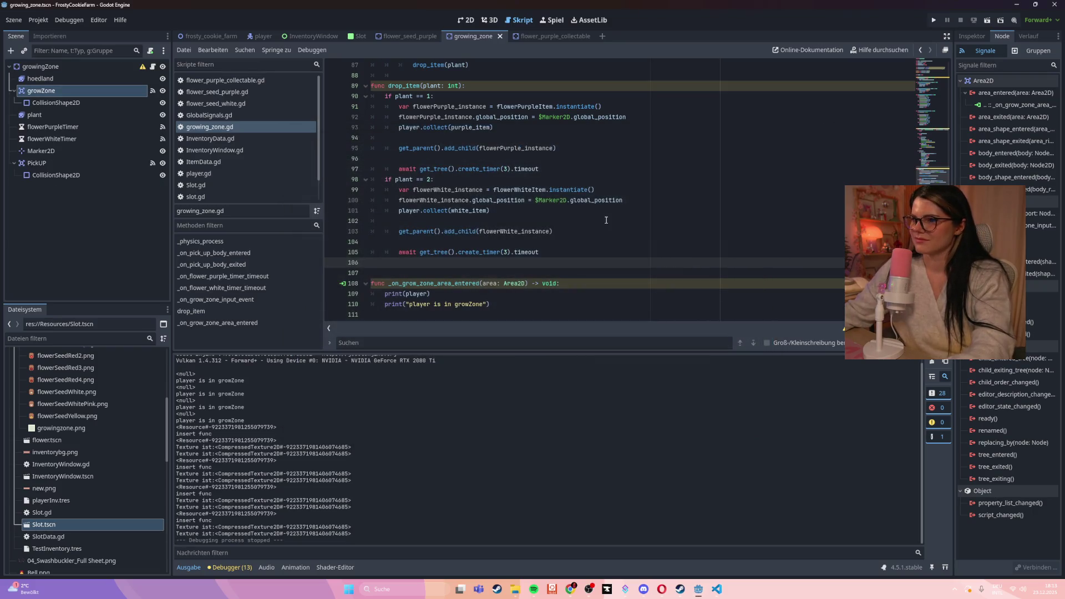
{"action": "scroll", "coordinate": [607, 219], "scroll_direction": "down", "scroll_amount": 1}
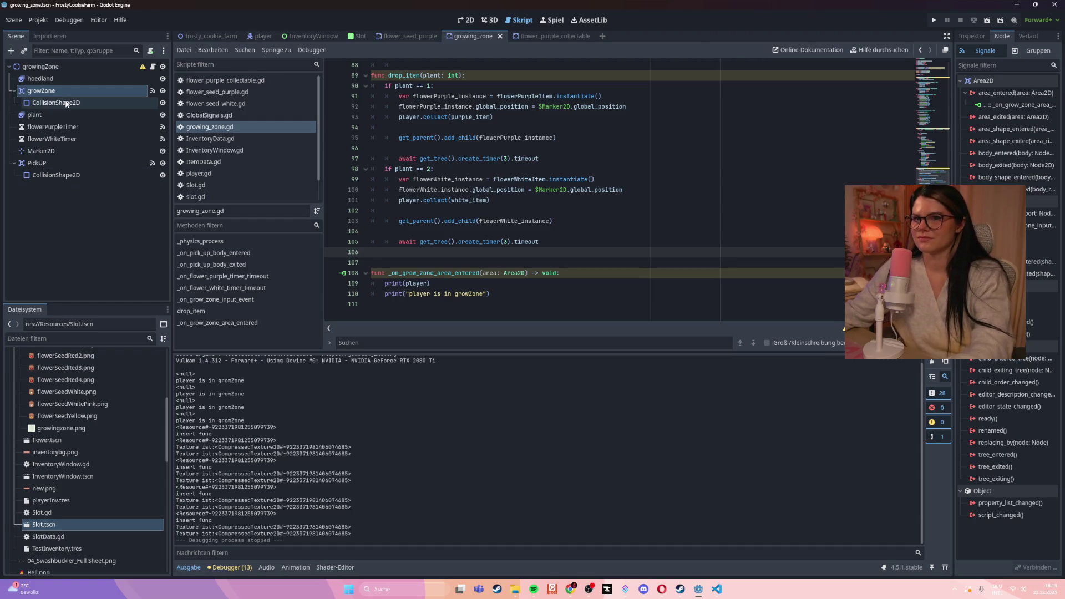
{"action": "left_click", "coordinate": [465, 20]}
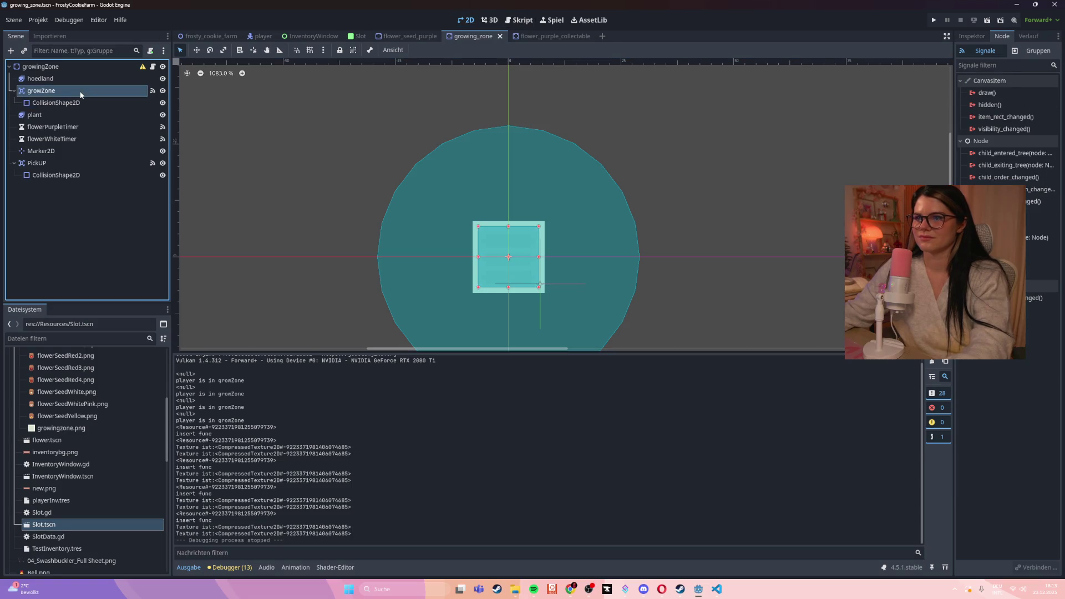
{"action": "left_click", "coordinate": [488, 20]}
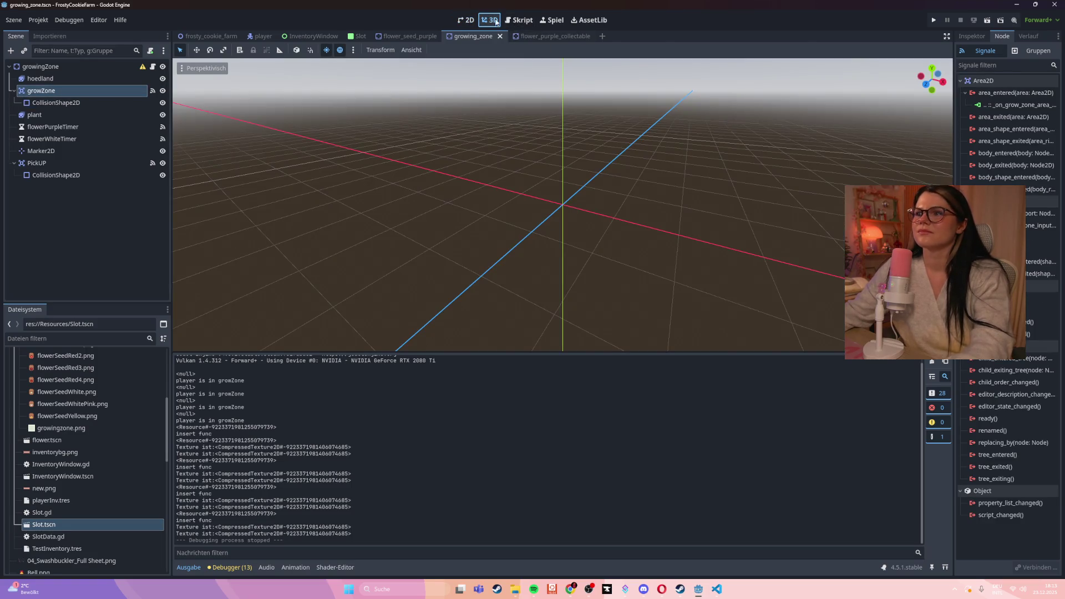
{"action": "left_click", "coordinate": [519, 20]}
{"action": "scroll", "coordinate": [621, 280], "scroll_direction": "up", "scroll_amount": 2}
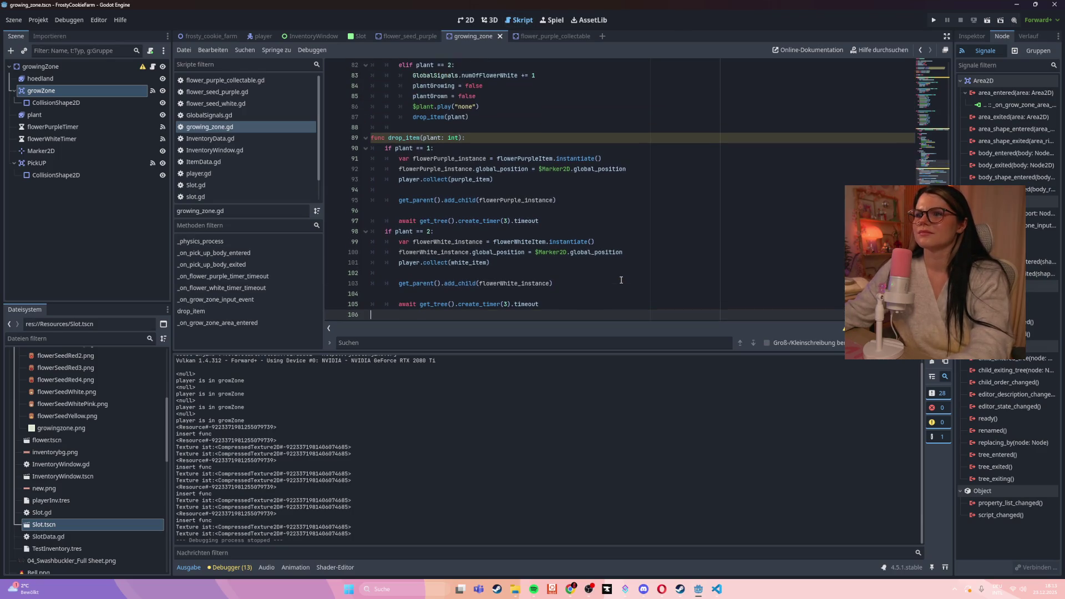
{"action": "scroll", "coordinate": [622, 281], "scroll_direction": "up", "scroll_amount": 5}
{"action": "scroll", "coordinate": [608, 279], "scroll_direction": "up", "scroll_amount": 5}
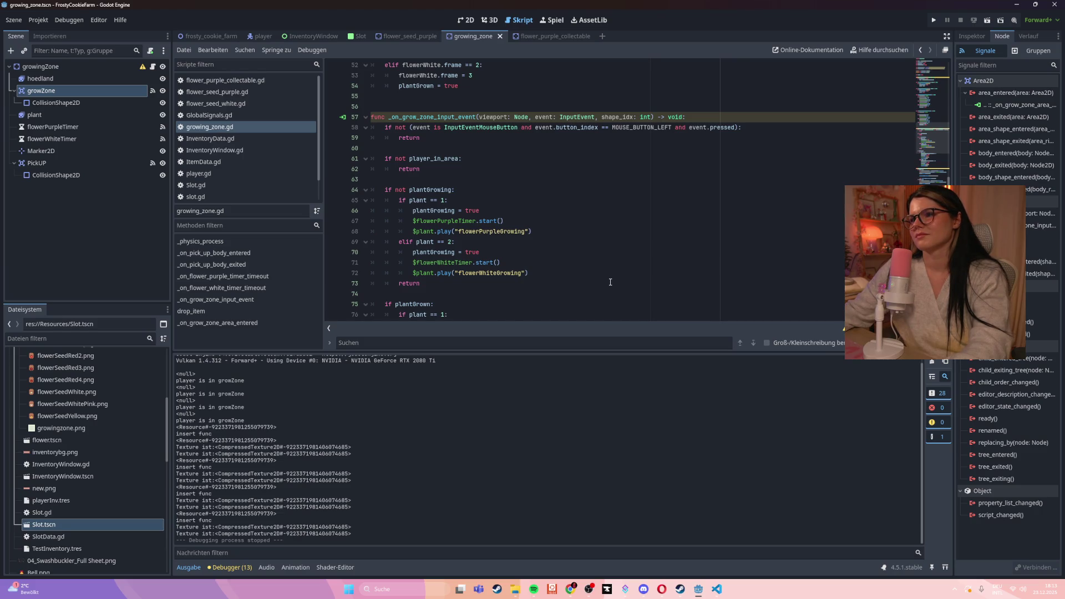
{"action": "scroll", "coordinate": [610, 282], "scroll_direction": "down", "scroll_amount": 1}
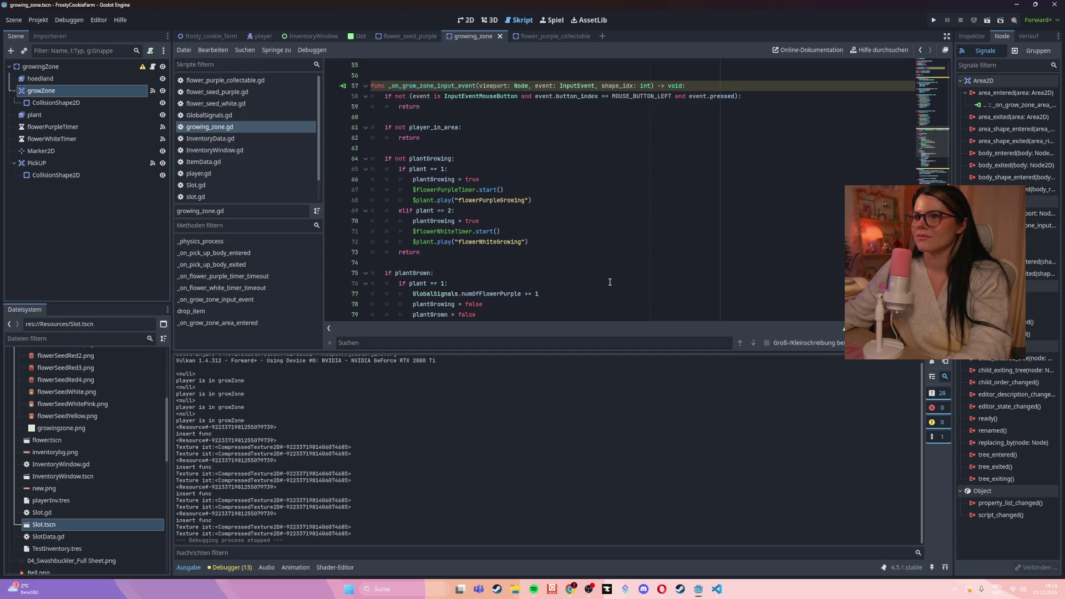
{"action": "scroll", "coordinate": [609, 283], "scroll_direction": "down", "scroll_amount": 3}
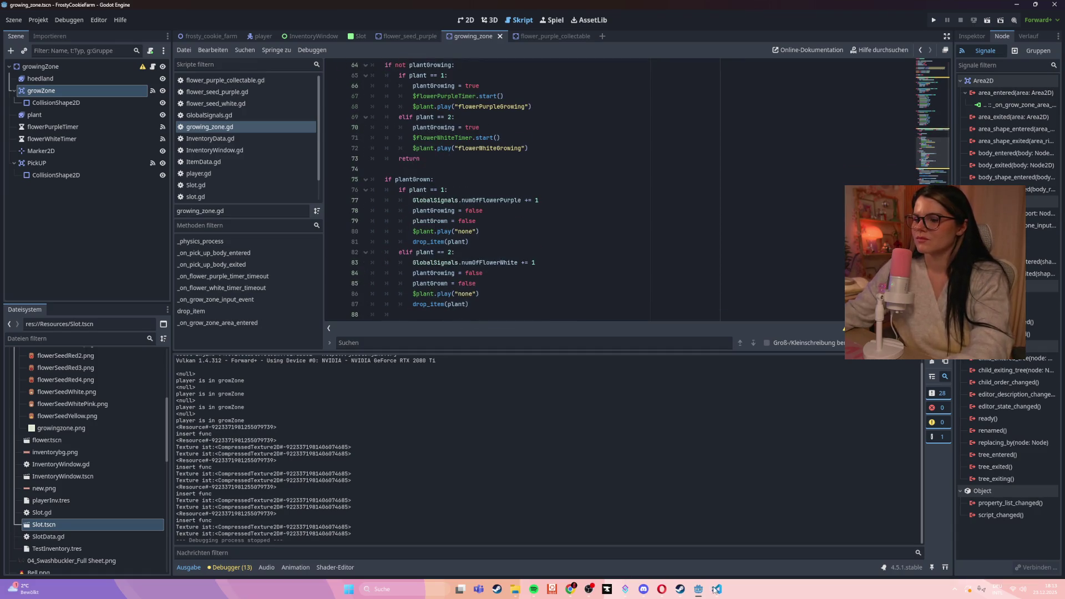
{"action": "left_click", "coordinate": [716, 589]}
{"action": "type", "text": "die funktion sollte so funktionieren wenn ich mt den blumensamen ueber d"}
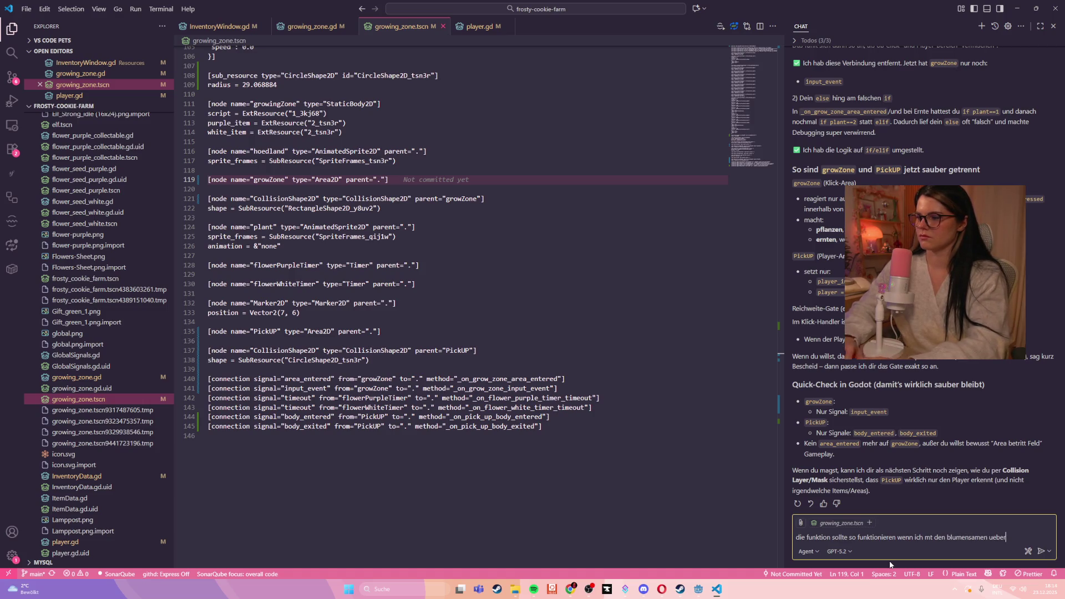
{"action": "type", "text": "ie growZ"}
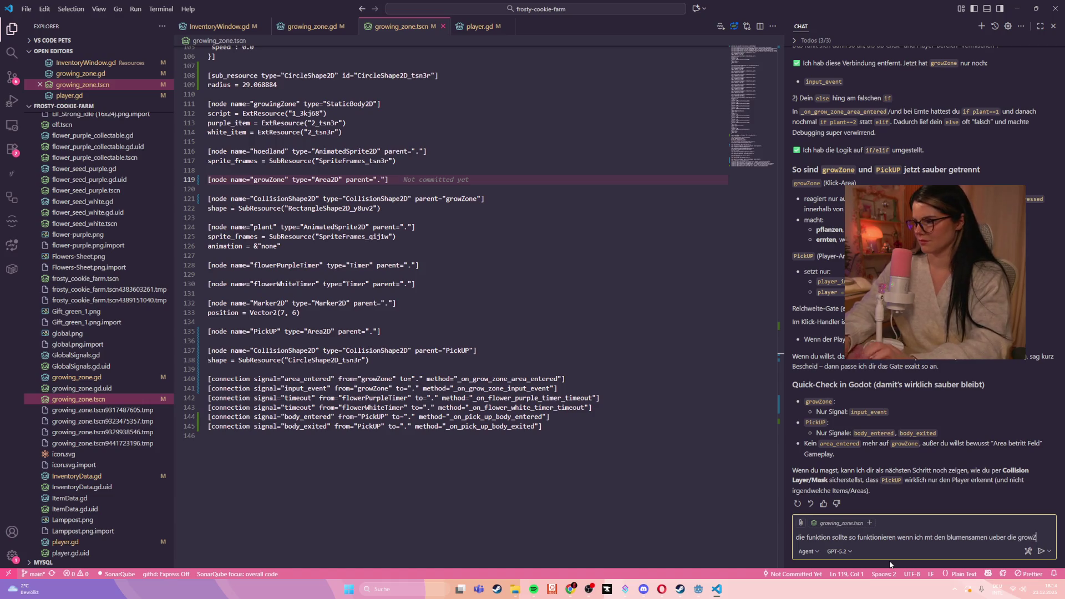
- Finish and send the German message: seeds should grow when dragged with the mouse, not clicked
{"action": "left_click", "coordinate": [989, 538]}
{"action": "type", "text": "die "}
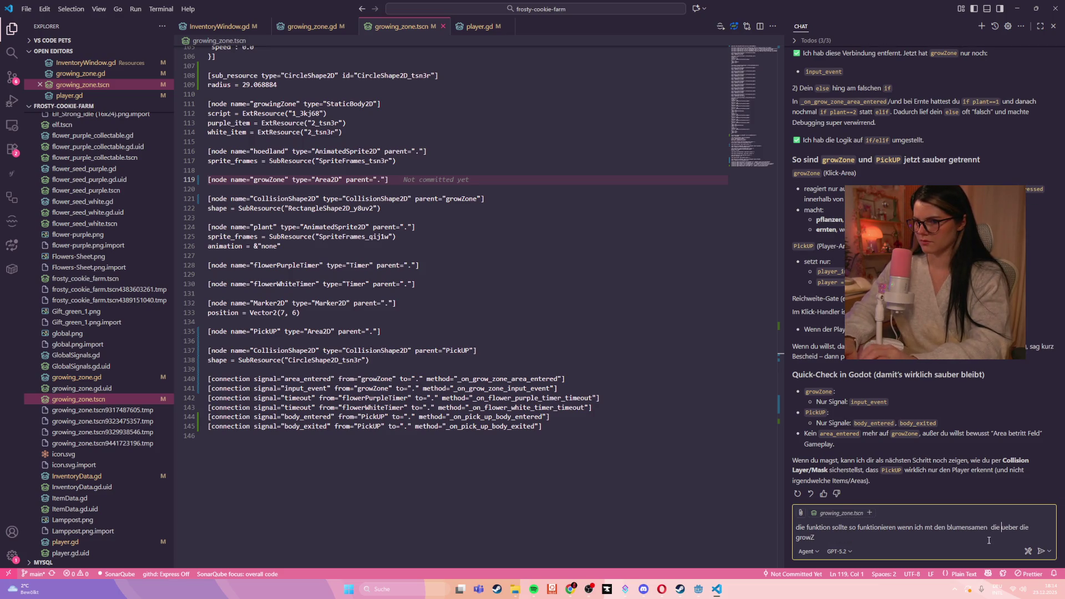
{"action": "type", "text": "ich mit der maus"}
{"action": "key", "text": "ctrl+End"}
{"action": "type", "text": "one ziehe sollen"}
{"action": "left_click", "coordinate": [931, 528]}
{"action": "type", "text": "i"}
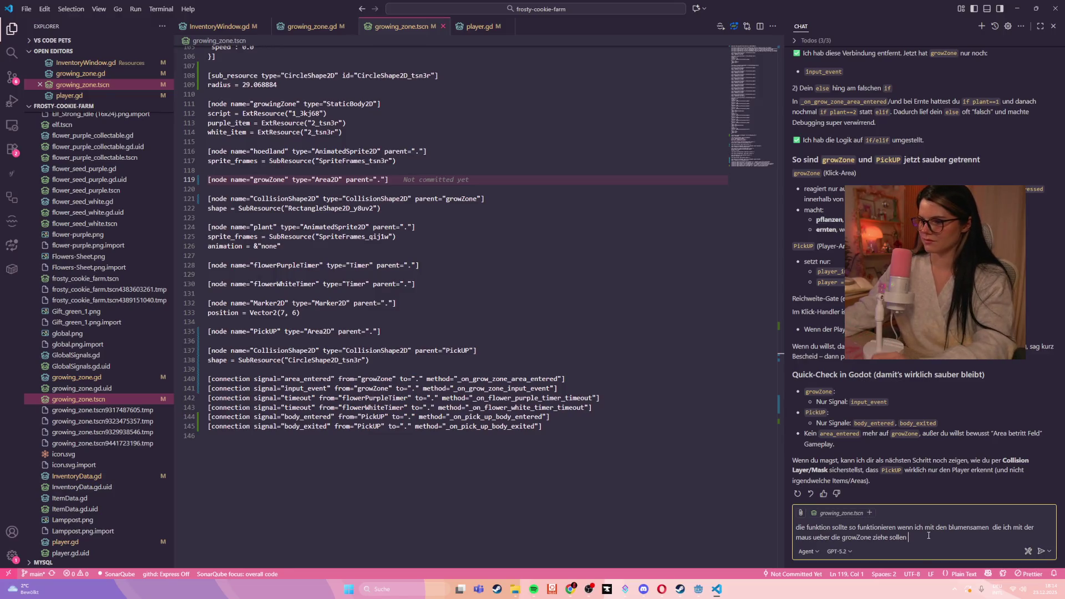
{"action": "type", "text": "die blumen"}
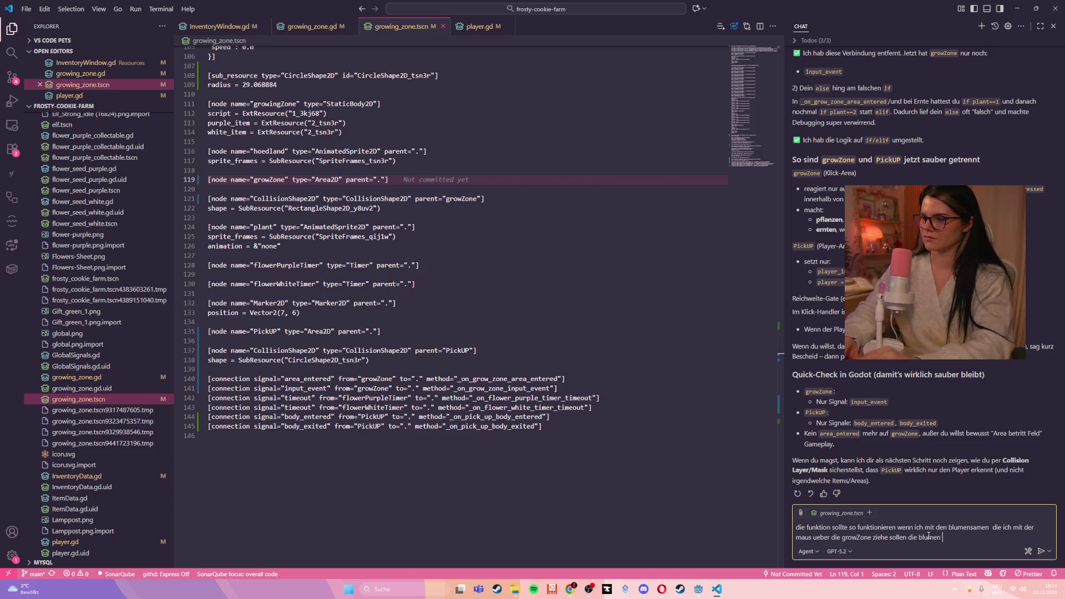
{"action": "type", "text": " achsen nicht"}
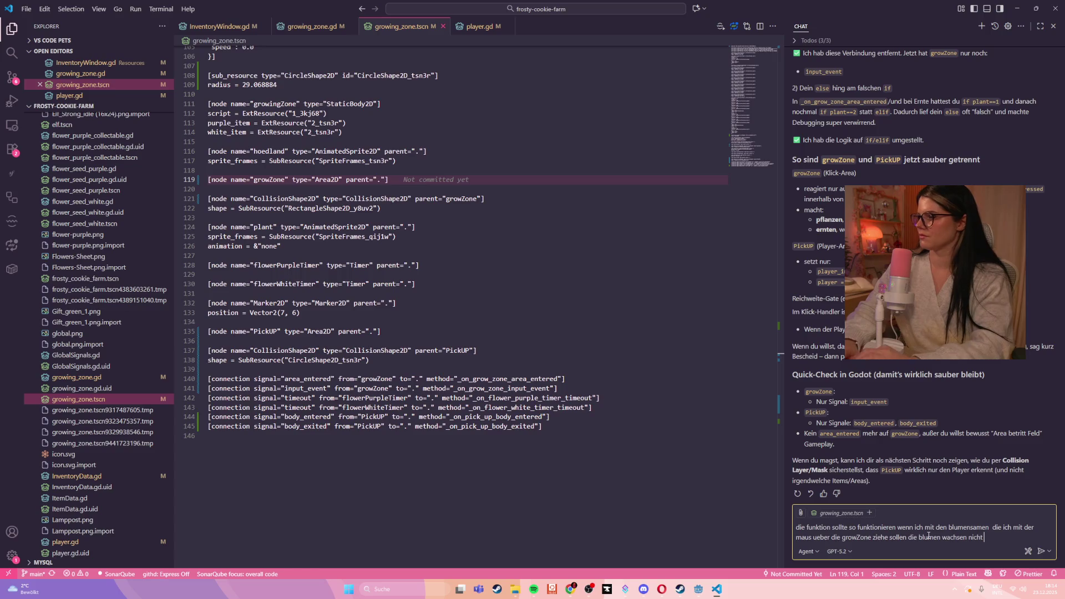
{"action": "type", "text": " wern ich einfach s"}
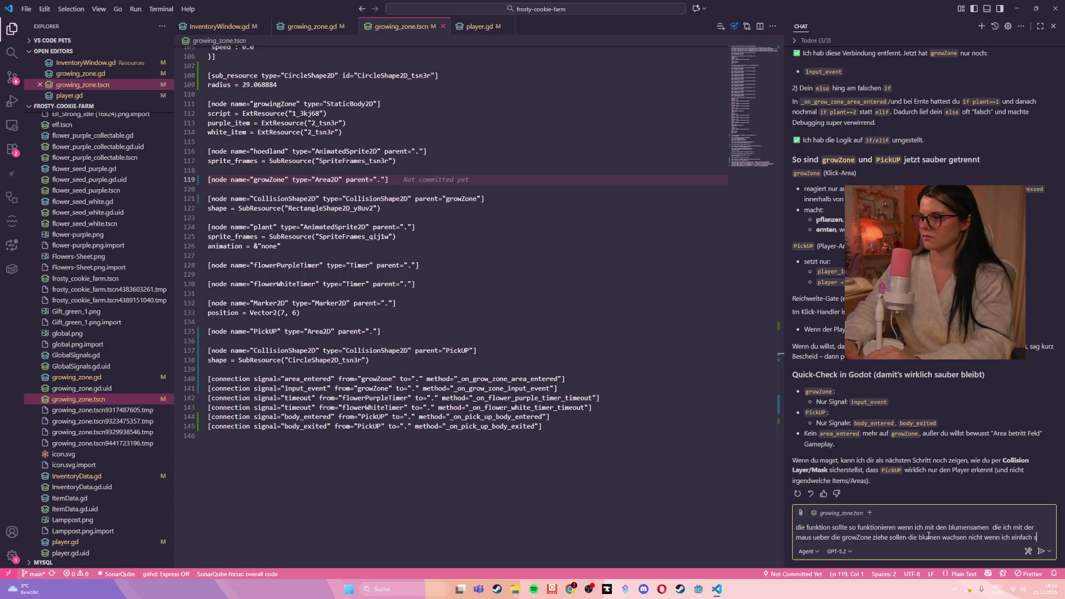
{"action": "type", "text": "o drauf klicke"}
{"action": "key", "text": "Return"}
{"action": "left_click_drag", "start_coordinate": [873, 16], "coordinate": [724, 221]}
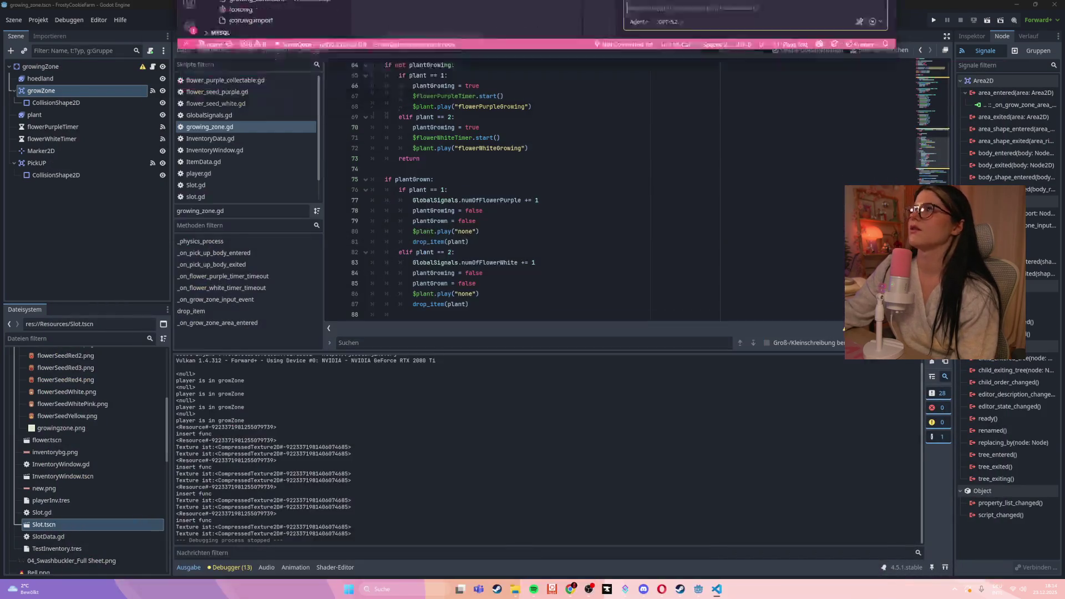
{"action": "left_click", "coordinate": [607, 191]}
{"action": "scroll", "coordinate": [597, 202], "scroll_direction": "up", "scroll_amount": 3}
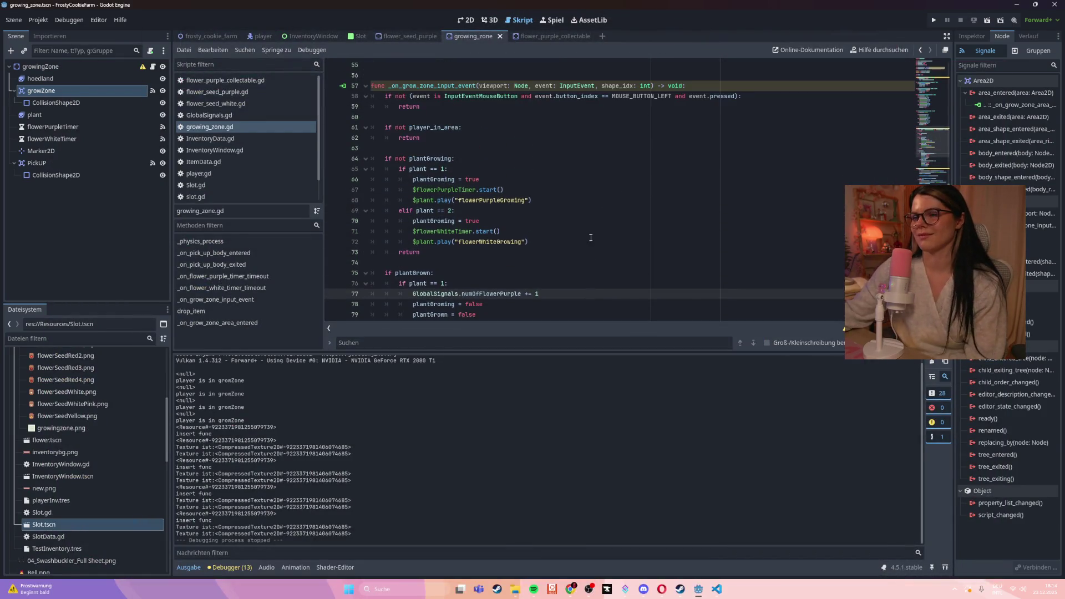
{"action": "left_click", "coordinate": [587, 216]}
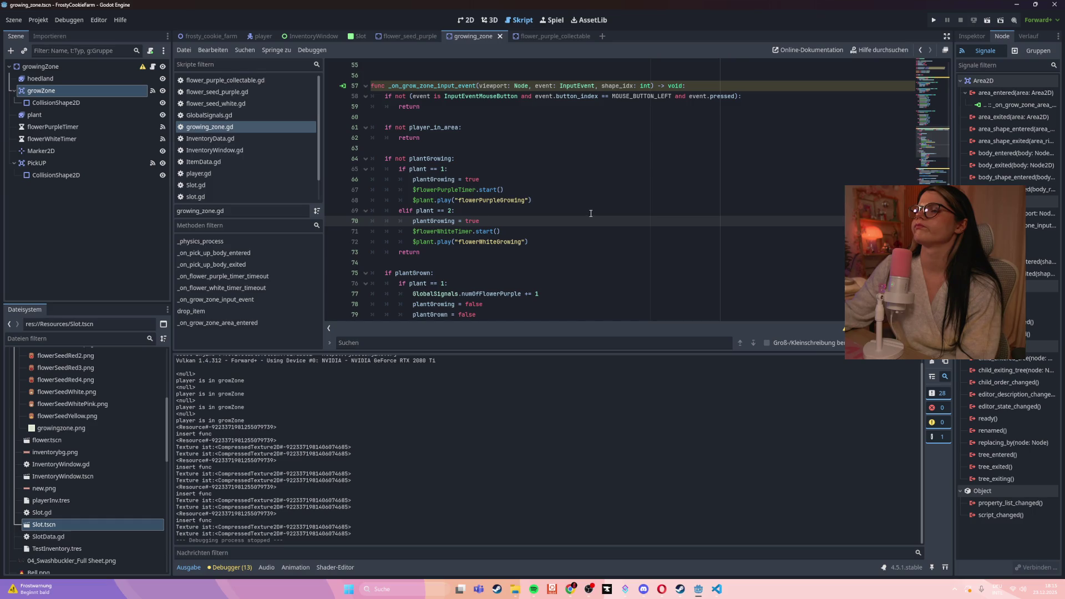
{"action": "scroll", "coordinate": [591, 214], "scroll_direction": "up", "scroll_amount": 6}
{"action": "scroll", "coordinate": [591, 212], "scroll_direction": "up", "scroll_amount": 4}
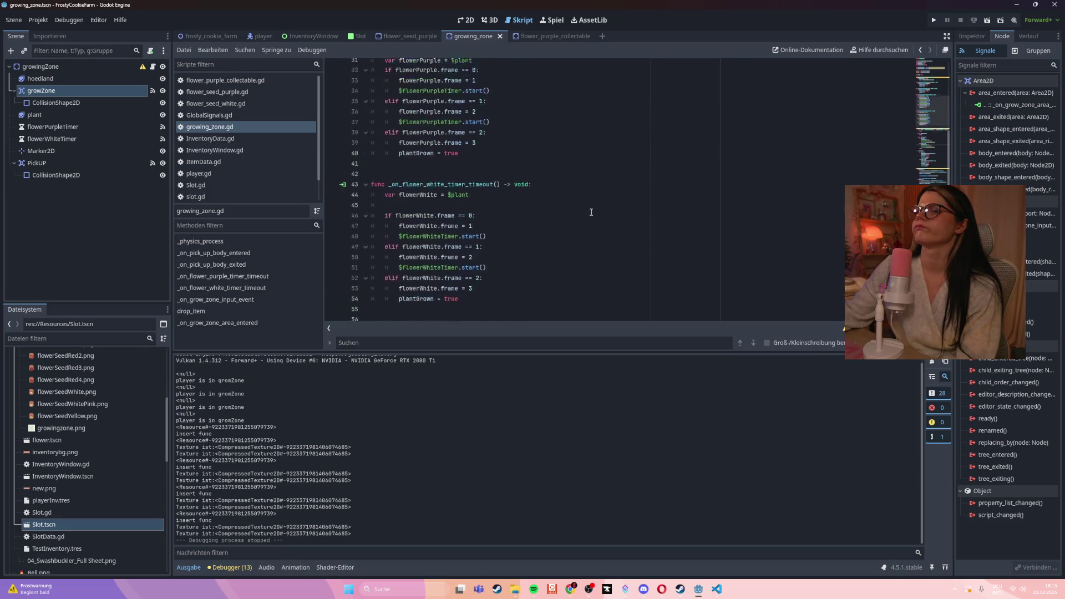
{"action": "scroll", "coordinate": [592, 211], "scroll_direction": "up", "scroll_amount": 7}
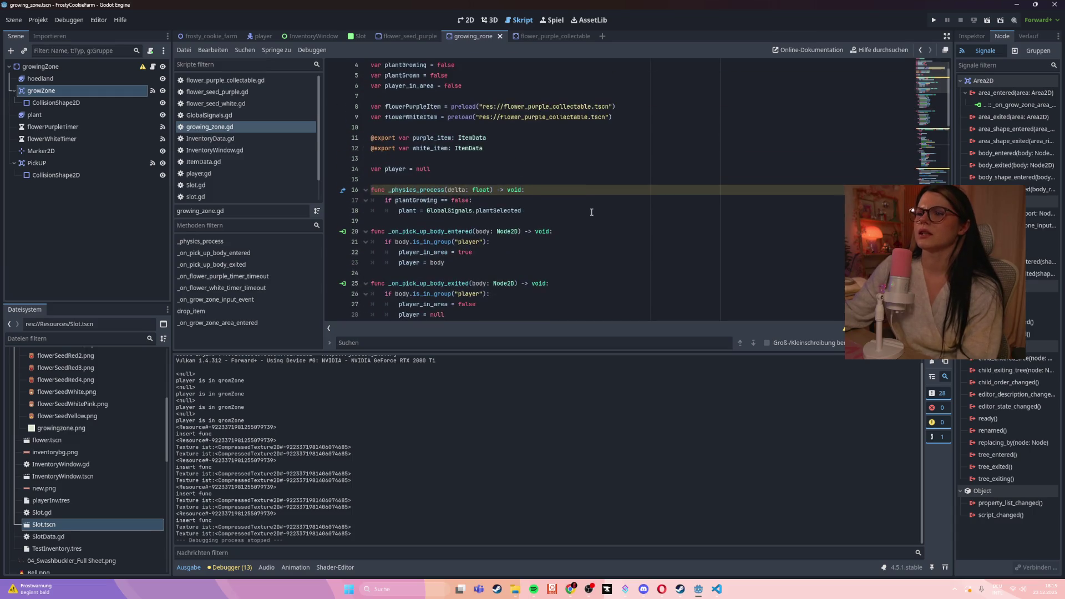
{"action": "scroll", "coordinate": [592, 211], "scroll_direction": "down", "scroll_amount": 17}
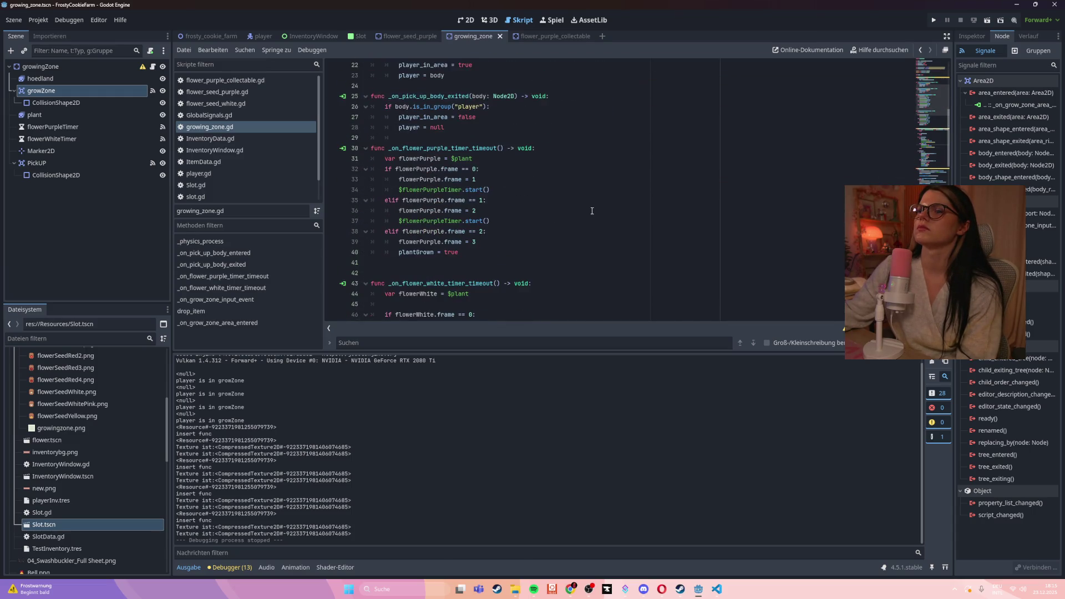
{"action": "scroll", "coordinate": [592, 211], "scroll_direction": "down", "scroll_amount": 3}
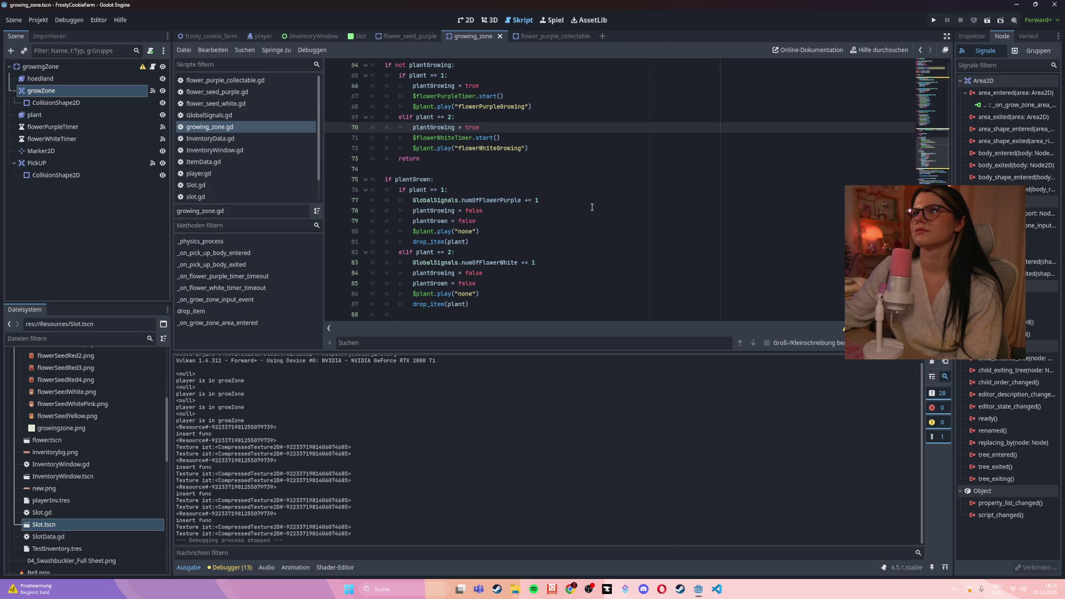
{"action": "scroll", "coordinate": [593, 207], "scroll_direction": "down", "scroll_amount": 6}
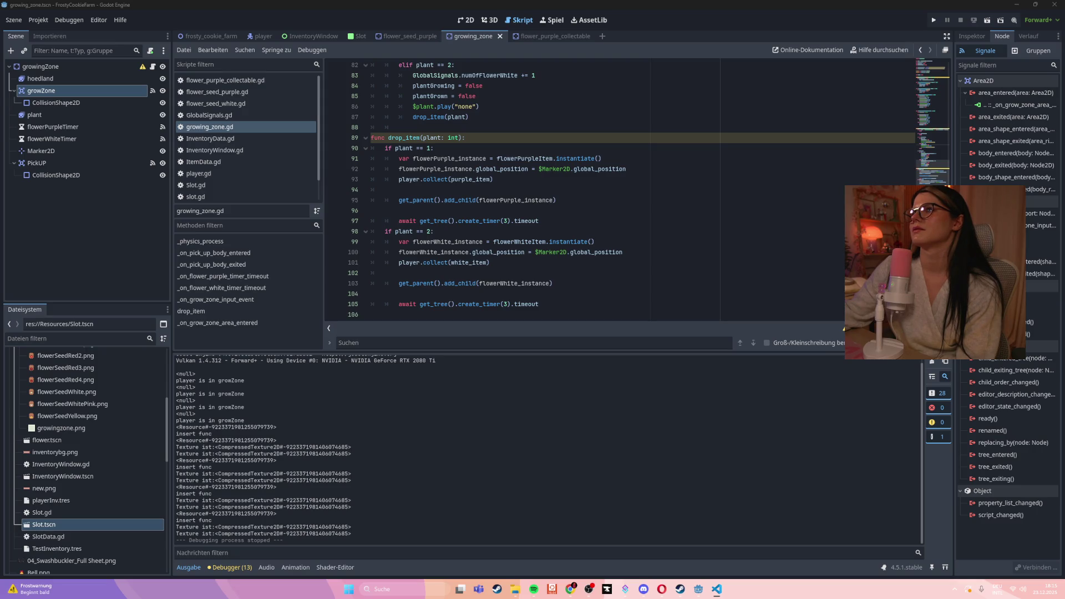
{"action": "left_click", "coordinate": [701, 166]}
- Dismiss the external-changes warning and undo edits to restore the original grow zone function body
{"action": "scroll", "coordinate": [701, 166], "scroll_direction": "down", "scroll_amount": 3}
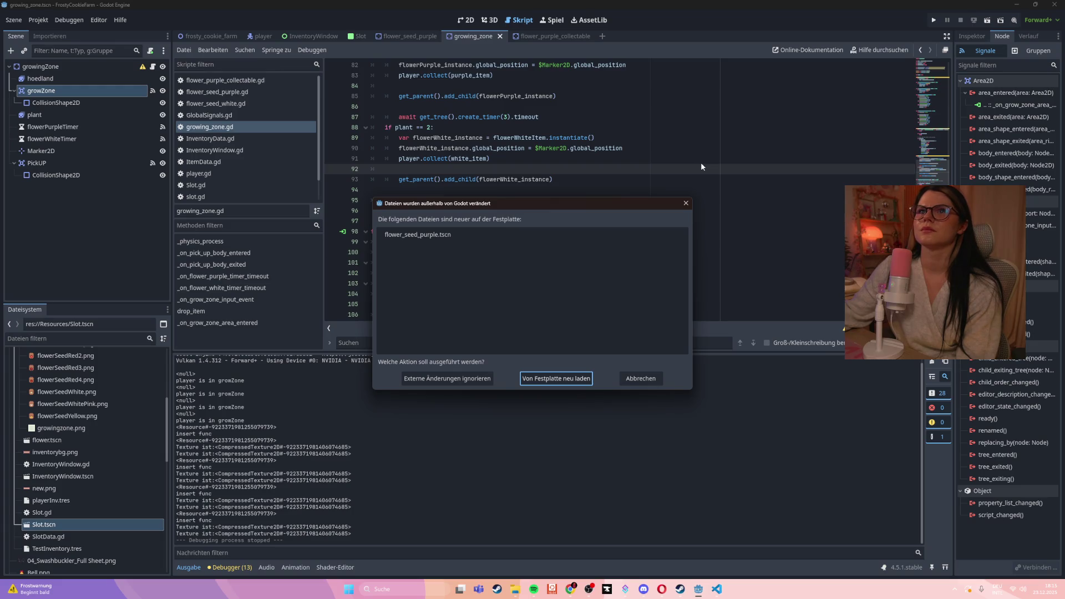
{"action": "left_click", "coordinate": [641, 378]}
{"action": "left_click", "coordinate": [625, 188]}
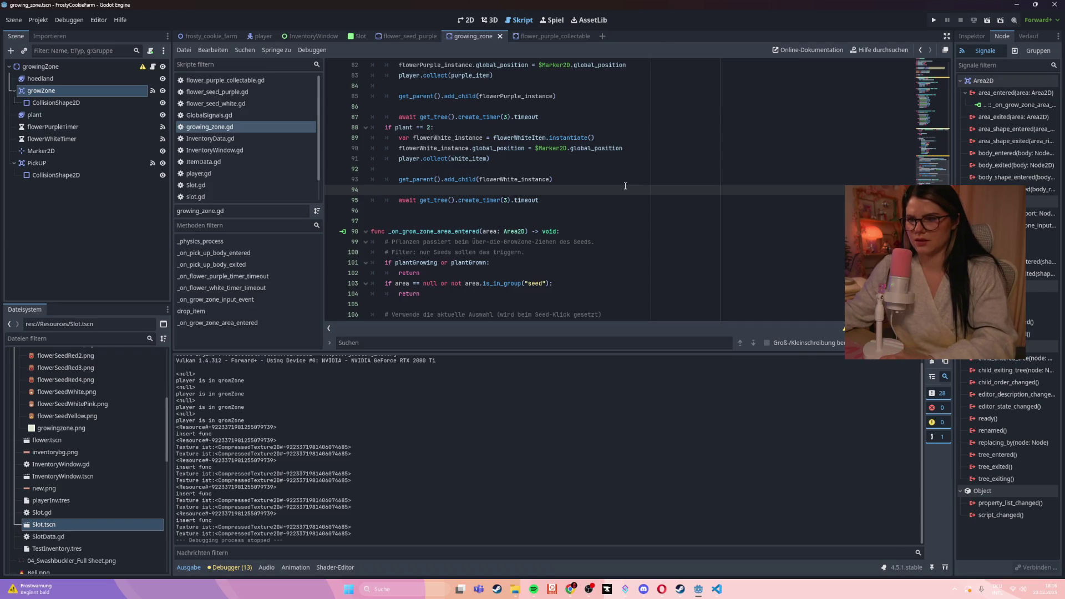
{"action": "key", "text": "ctrl+z"}
{"action": "key", "text": "ctrl+z"}
{"action": "key", "text": "ctrl+z"}
{"action": "key", "text": "ctrl+z"}
{"action": "key", "text": "ctrl+z"}
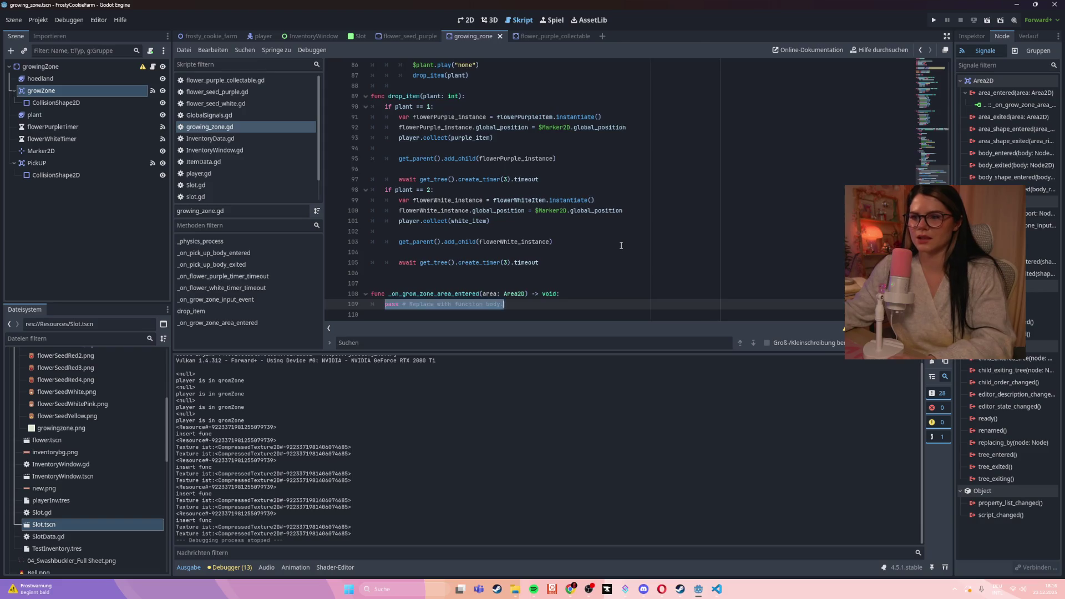
{"action": "key", "text": "ctrl+z"}
{"action": "key", "text": "ctrl+z"}
{"action": "key", "text": "ctrl+z"}
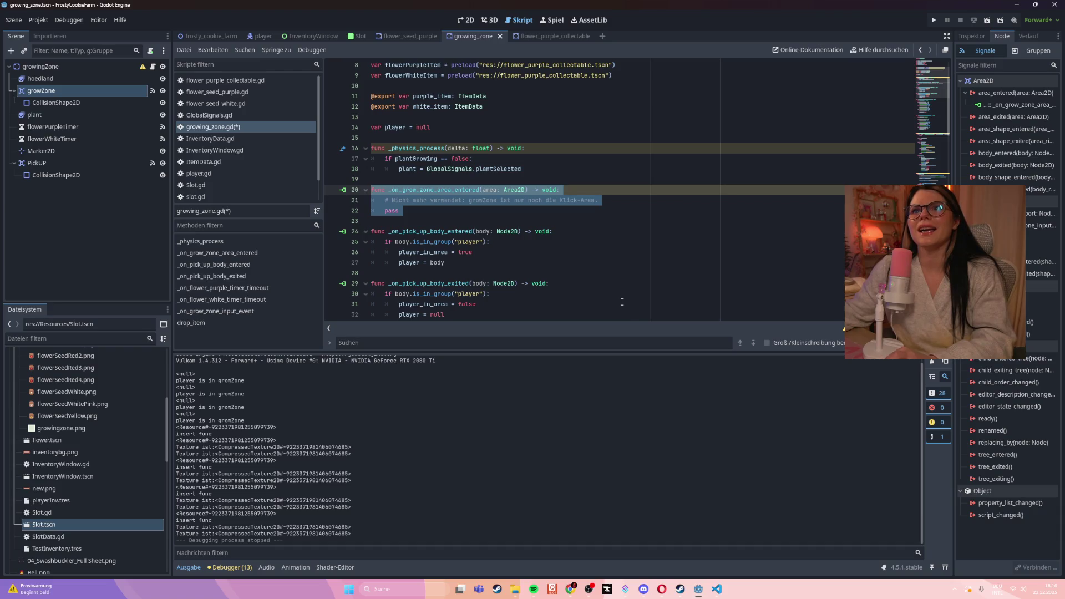
{"action": "key", "text": "ctrl+z"}
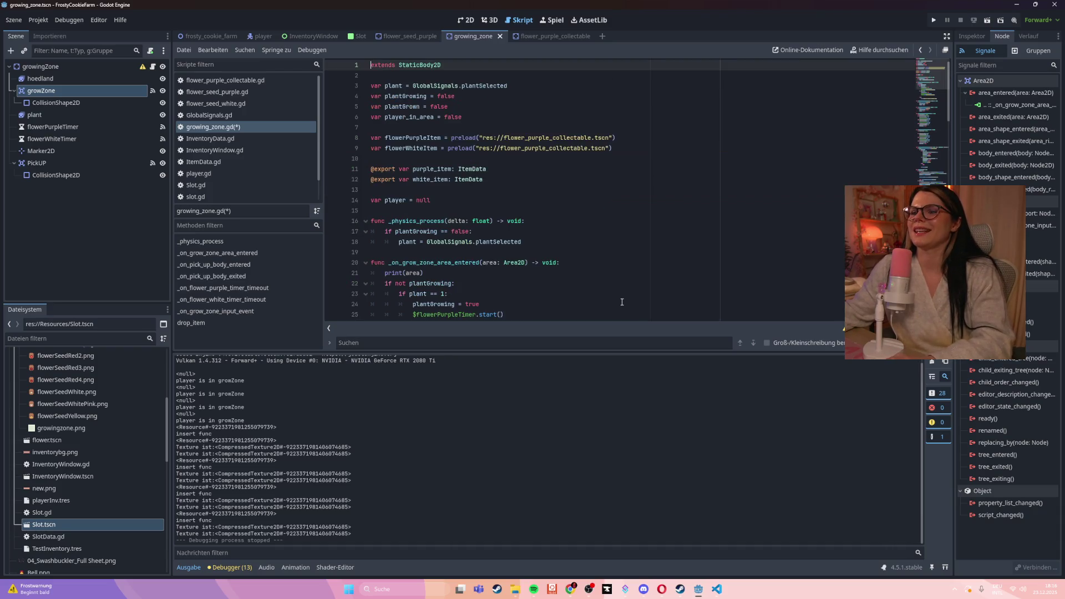
- Remove the print(area) debug line and dismiss the external-changes warning again without reloading
{"action": "key", "text": "ctrl+z"}
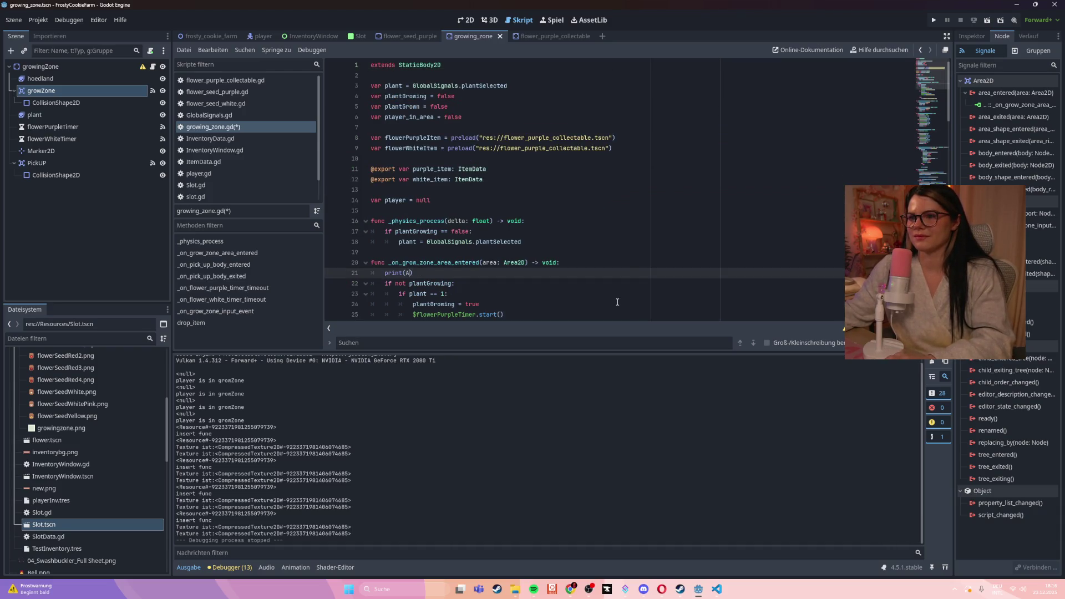
{"action": "key", "text": "ctrl+z"}
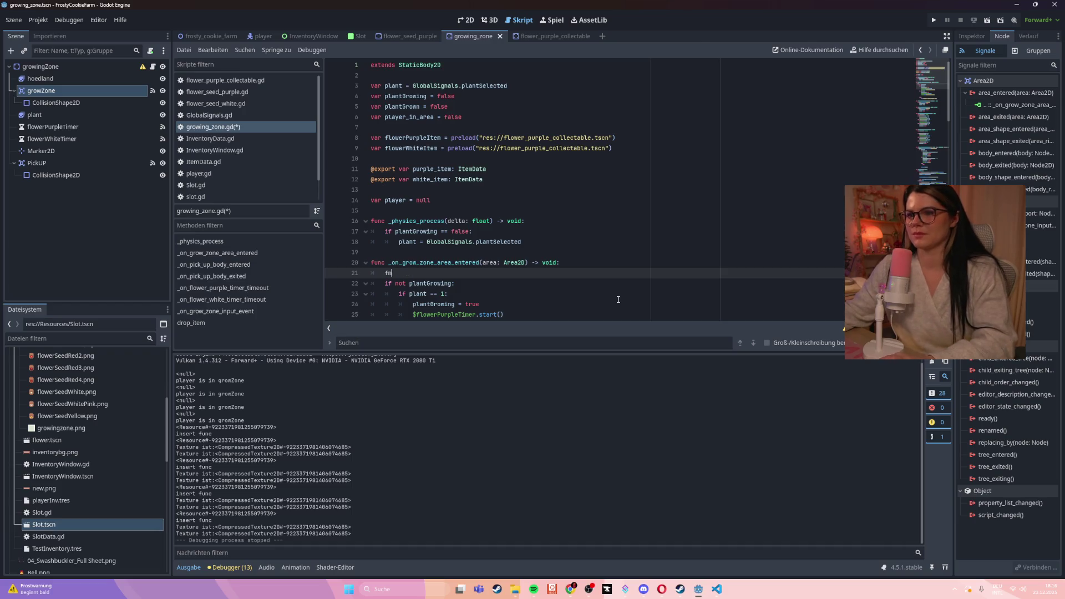
{"action": "key", "text": "ctrl+z"}
{"action": "scroll", "coordinate": [618, 300], "scroll_direction": "down", "scroll_amount": 5}
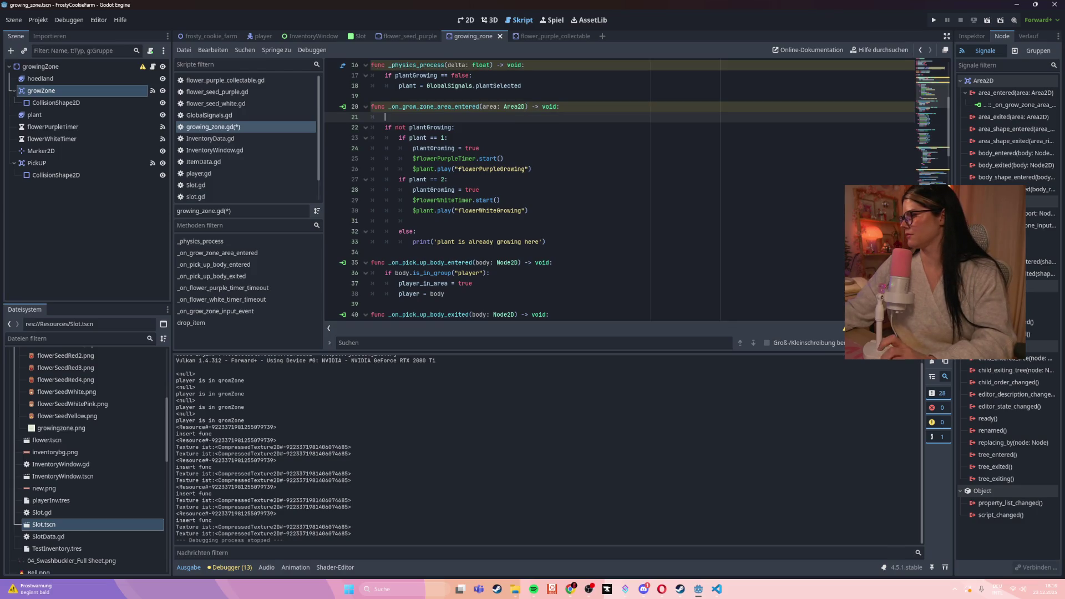
{"action": "left_click", "coordinate": [611, 229]}
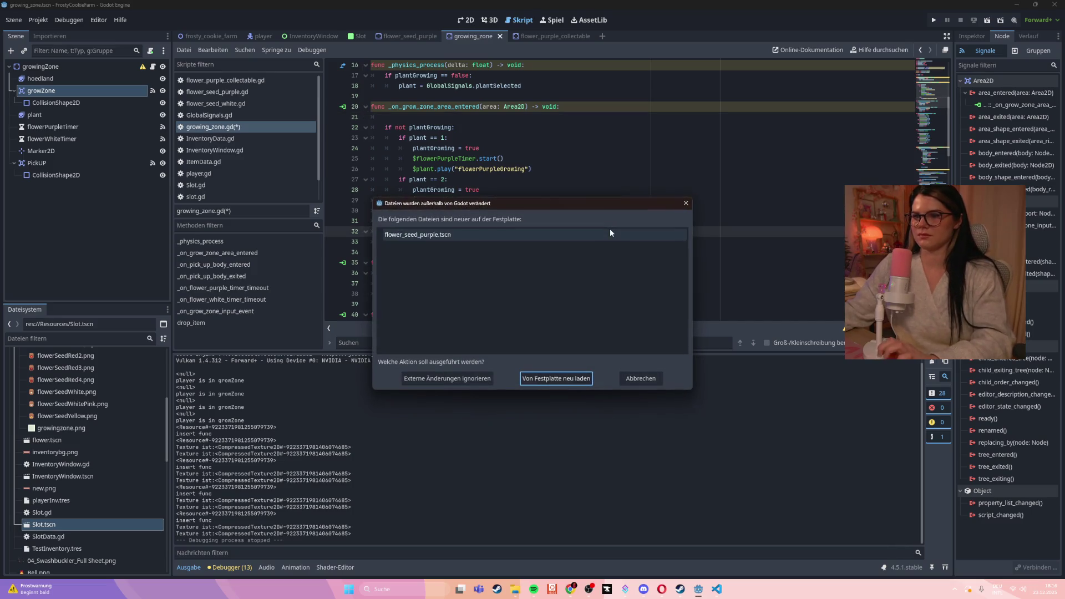
{"action": "left_click", "coordinate": [636, 381]}
{"action": "left_click", "coordinate": [587, 221]}
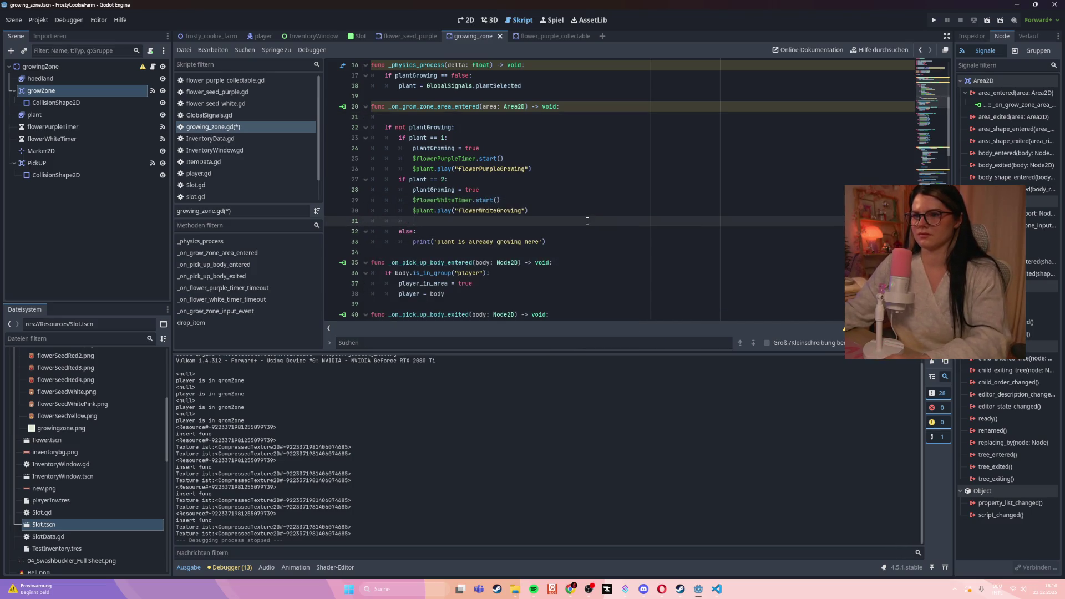
{"action": "scroll", "coordinate": [586, 221], "scroll_direction": "down", "scroll_amount": 3}
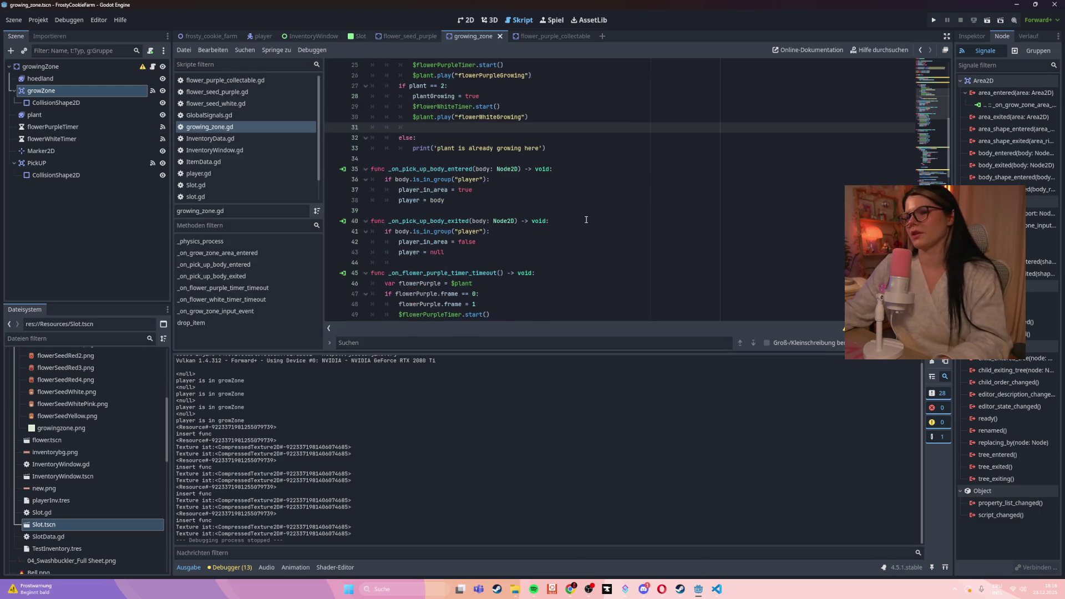
- Review the input-event harvest code and drop_item function in growing_zone.gd, then run the project
{"action": "scroll", "coordinate": [587, 220], "scroll_direction": "down", "scroll_amount": 10}
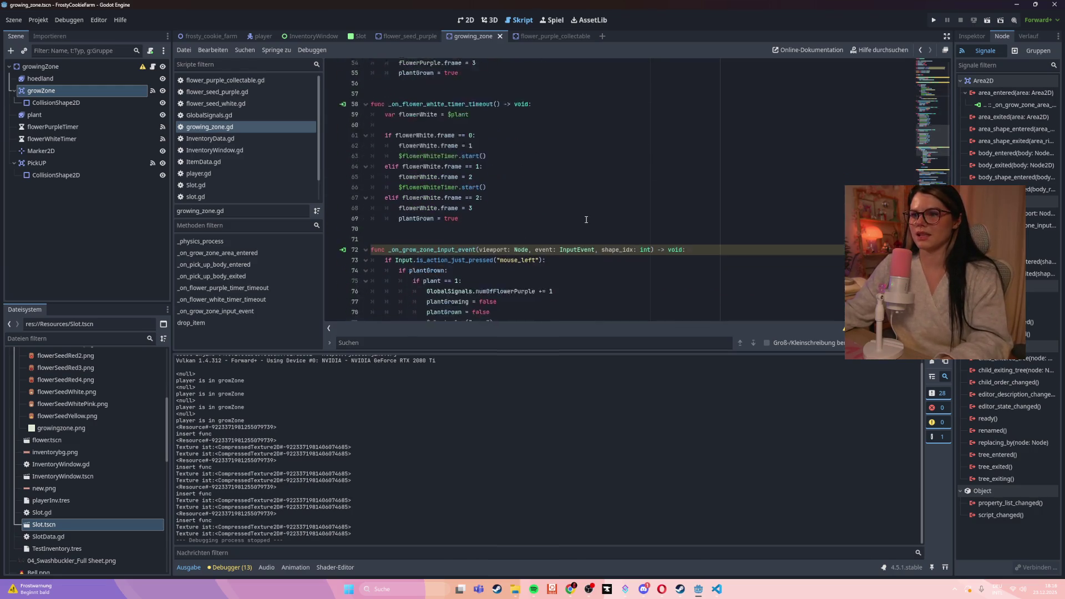
{"action": "scroll", "coordinate": [586, 220], "scroll_direction": "down", "scroll_amount": 3}
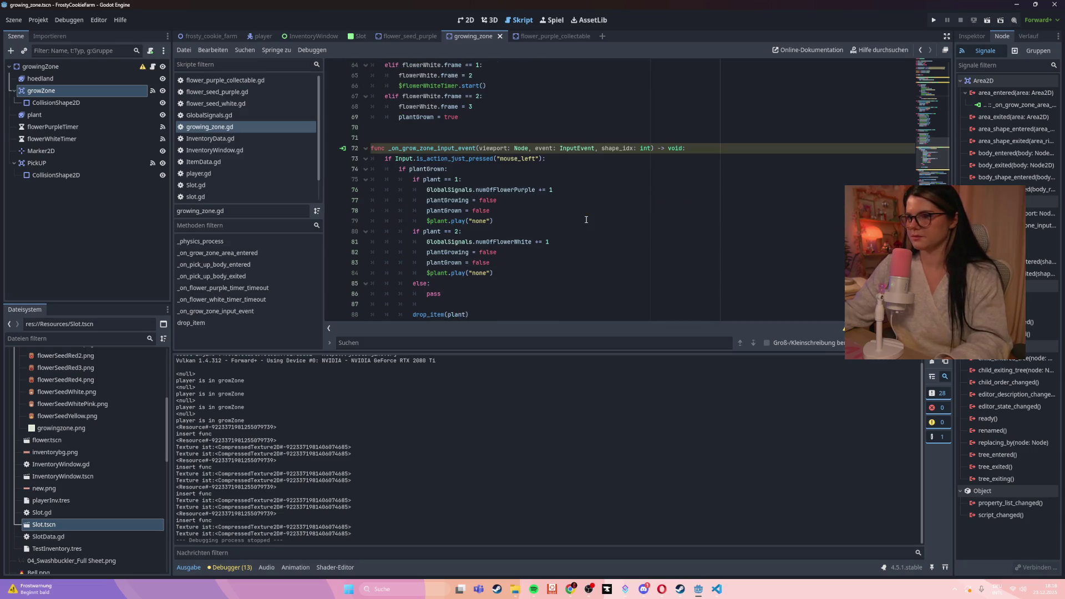
{"action": "scroll", "coordinate": [586, 220], "scroll_direction": "down", "scroll_amount": 4}
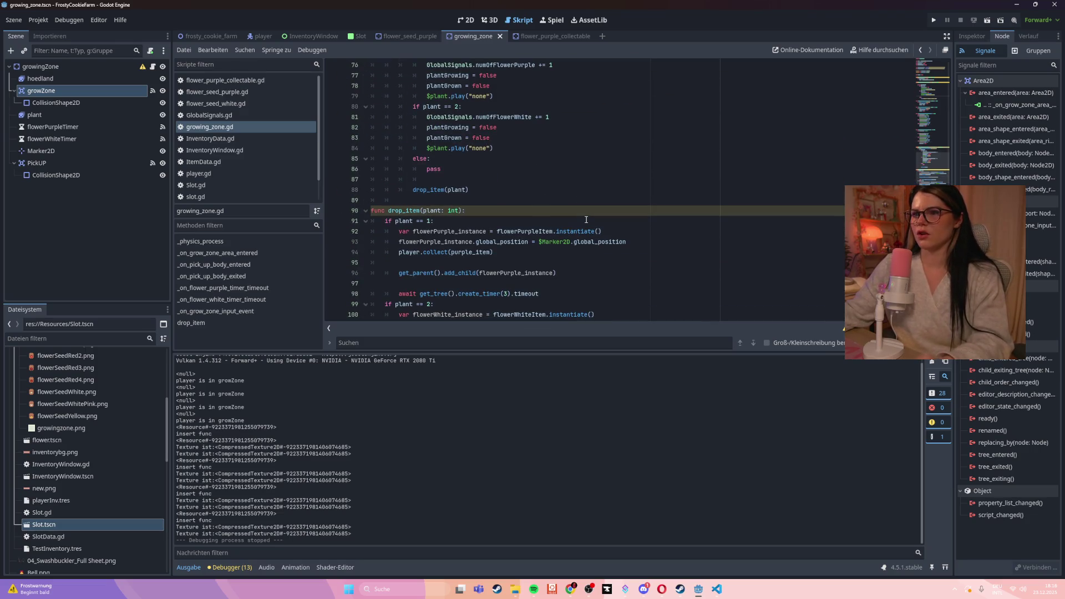
{"action": "scroll", "coordinate": [586, 220], "scroll_direction": "down", "scroll_amount": 3}
{"action": "scroll", "coordinate": [586, 220], "scroll_direction": "up", "scroll_amount": 6}
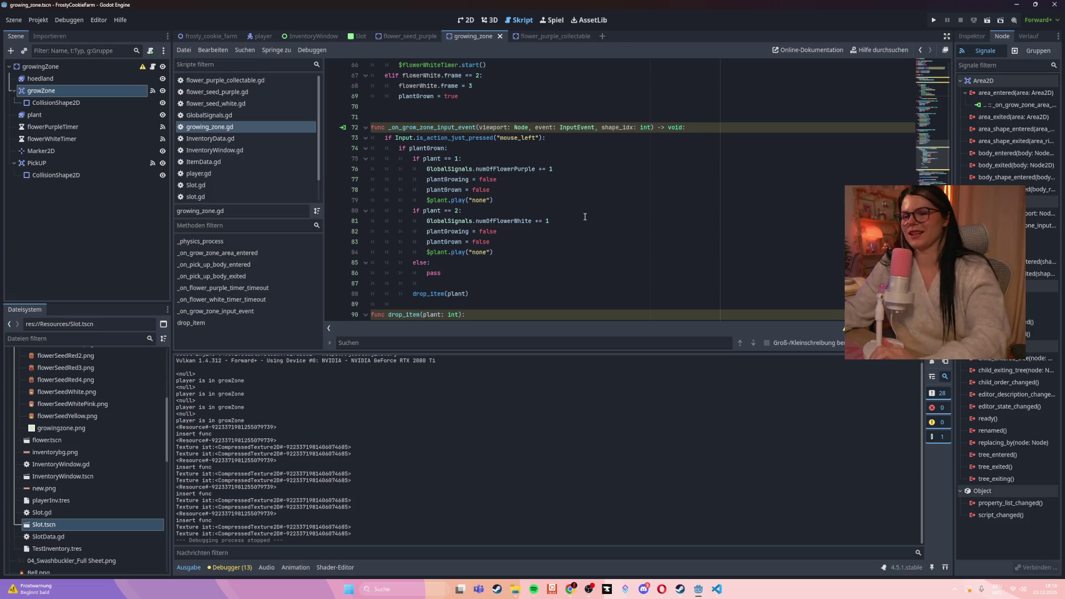
{"action": "left_click", "coordinate": [585, 217]}
{"action": "scroll", "coordinate": [585, 216], "scroll_direction": "down", "scroll_amount": 1}
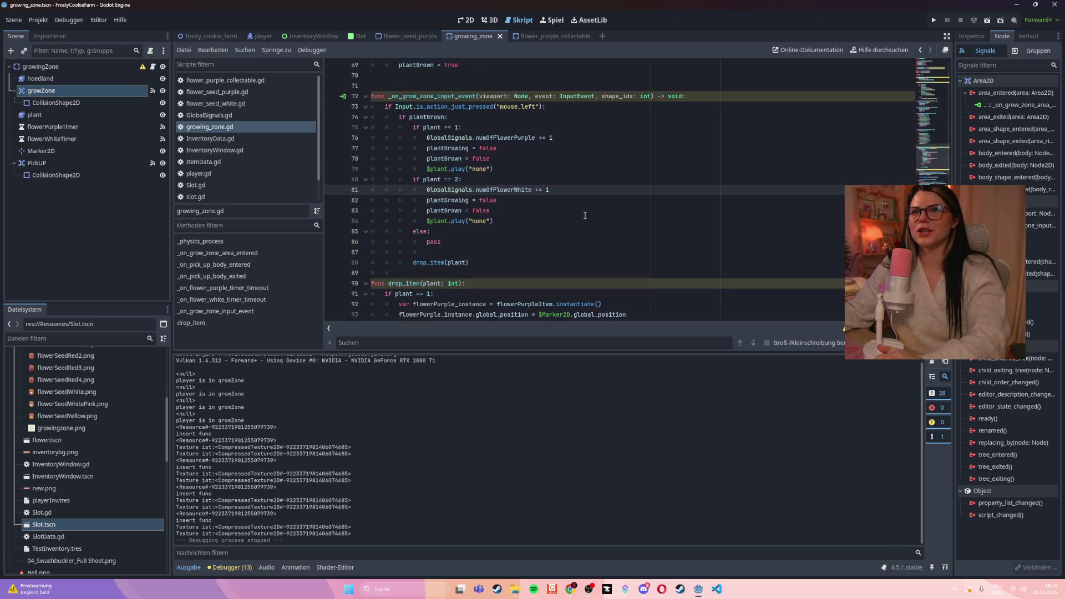
{"action": "scroll", "coordinate": [585, 215], "scroll_direction": "down", "scroll_amount": 3}
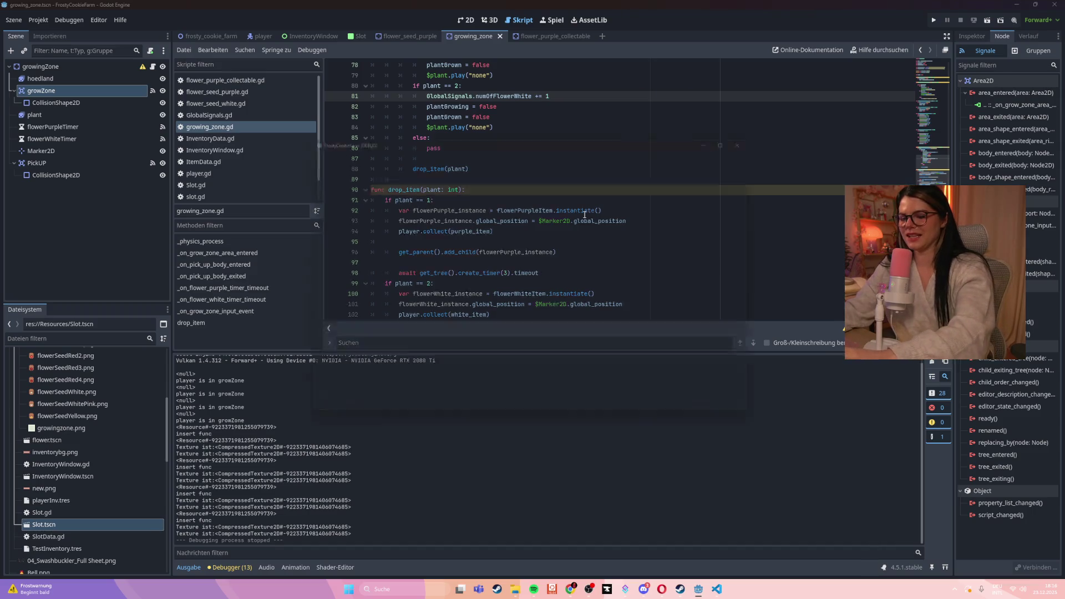
{"action": "key", "text": "F5"}
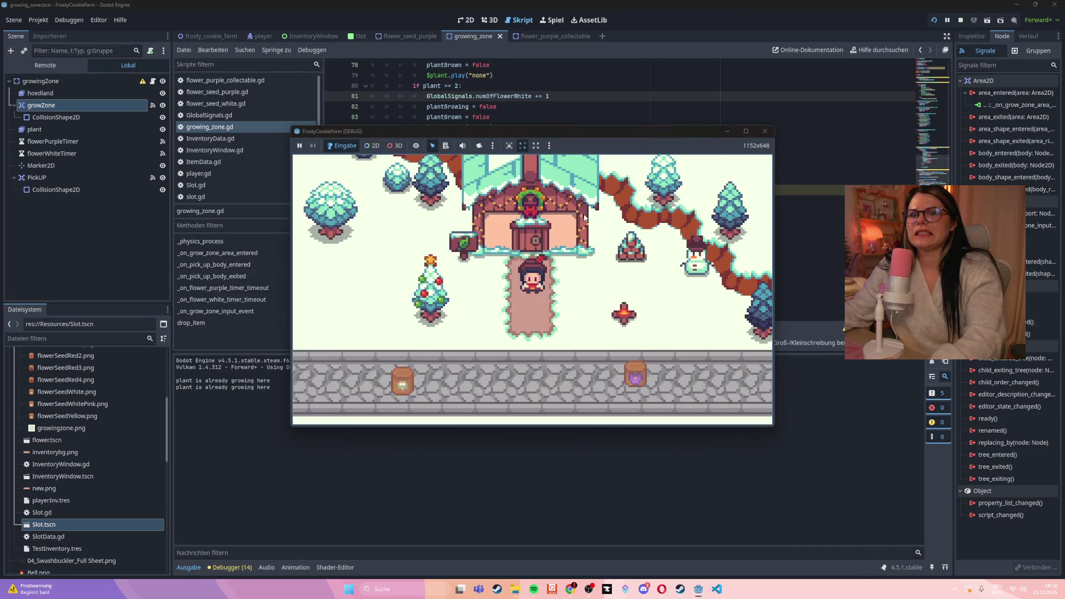
- Click the grow zone in the running game, triggering the 'collect' on Nil error at line 94
{"action": "key", "text": "Down"}
{"action": "left_click", "coordinate": [437, 351]}
{"action": "left_click", "coordinate": [641, 379]}
{"action": "left_click", "coordinate": [552, 179]}
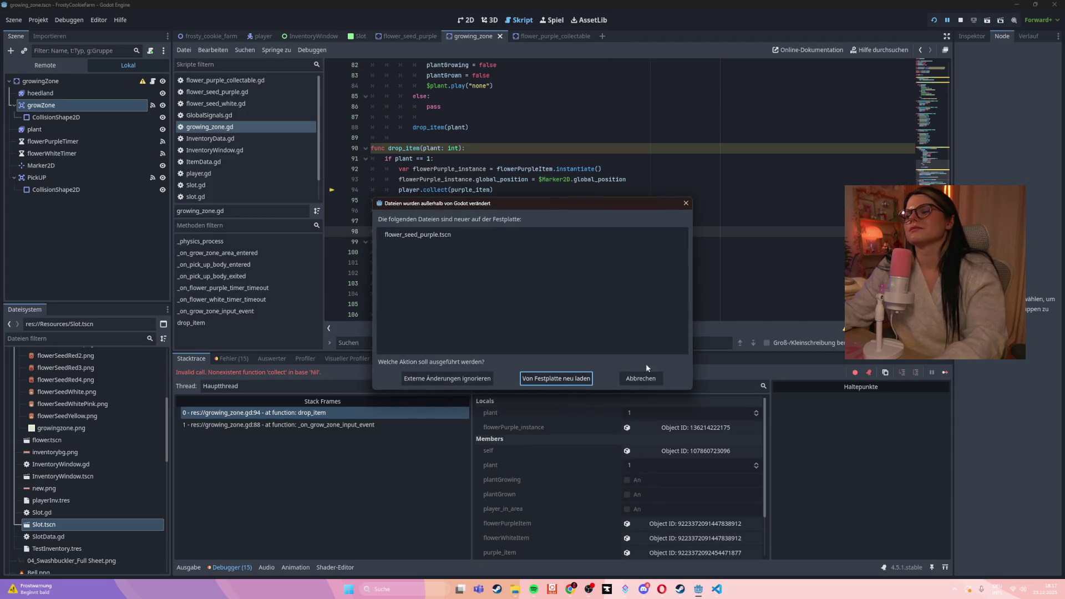
{"action": "left_click", "coordinate": [639, 379]}
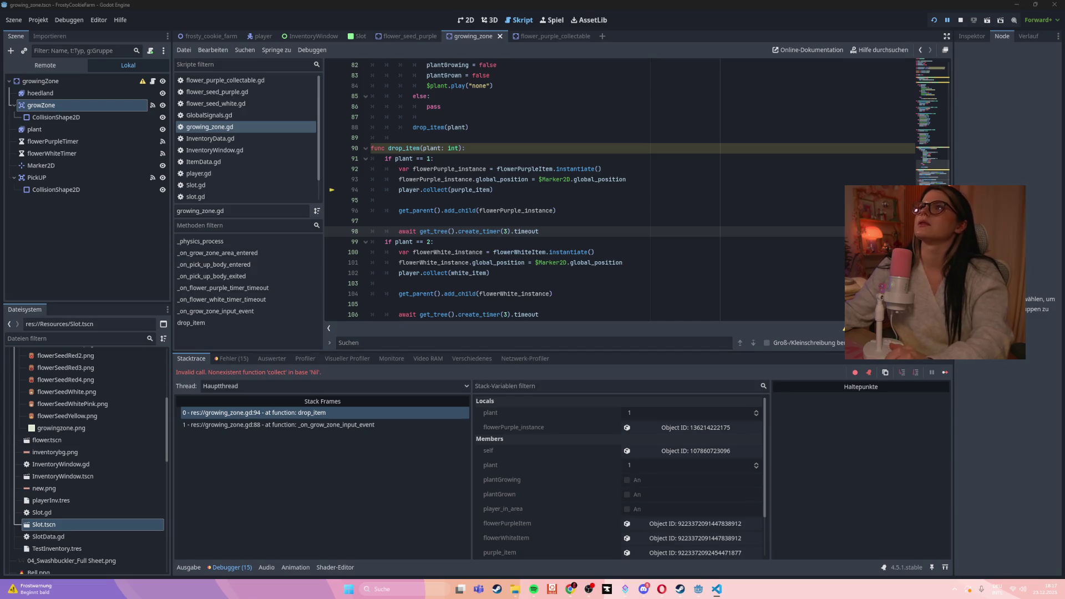
- Dismiss the external-changes warning, then inspect the PickUP and growZone signals
{"action": "left_click", "coordinate": [675, 253]}
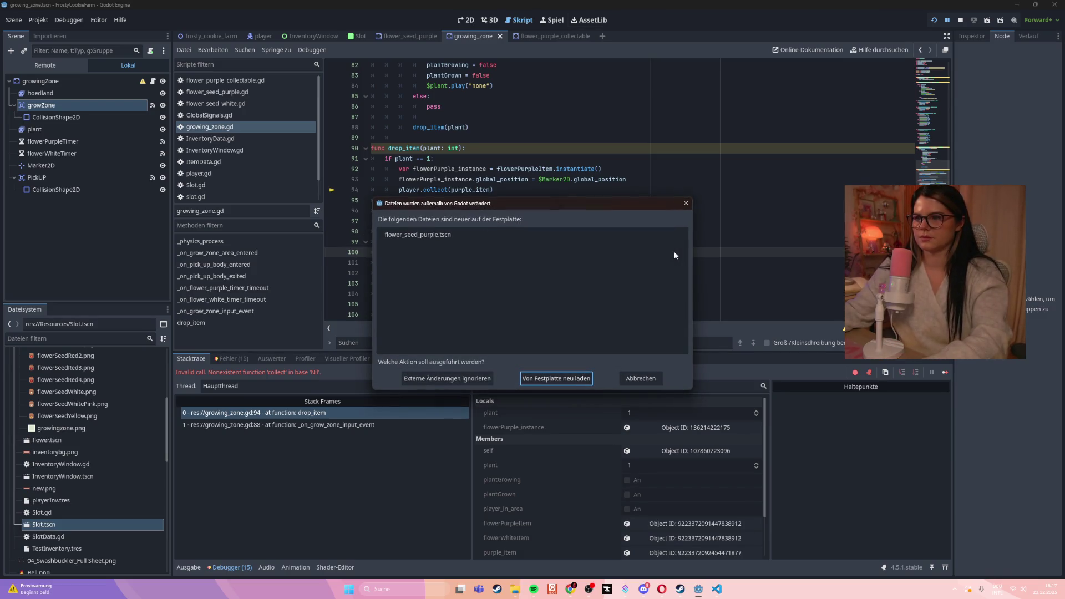
{"action": "key", "text": "Tab"}
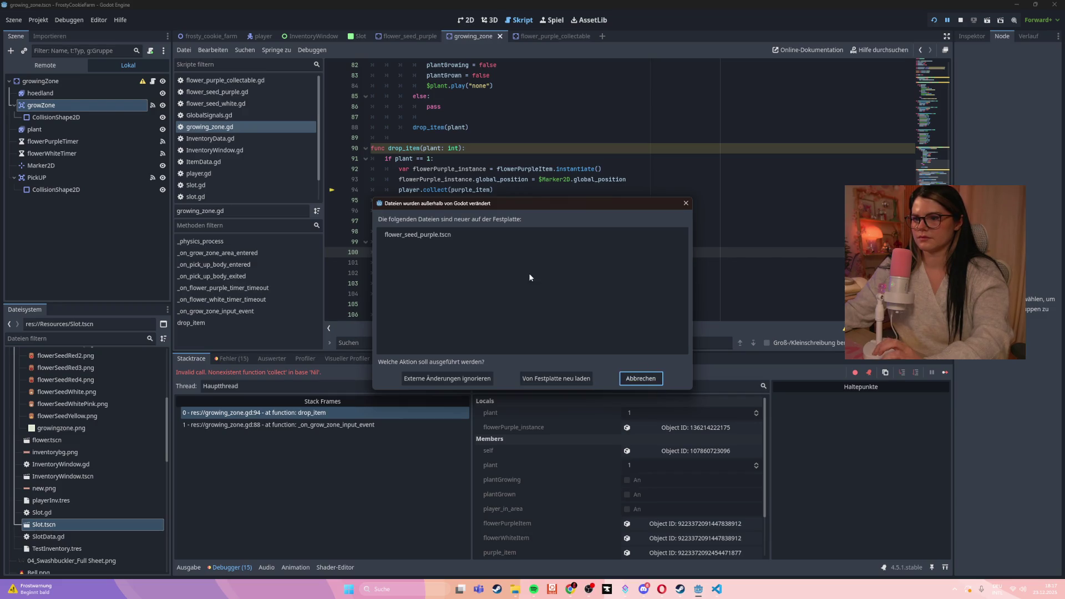
{"action": "left_click", "coordinate": [460, 383]}
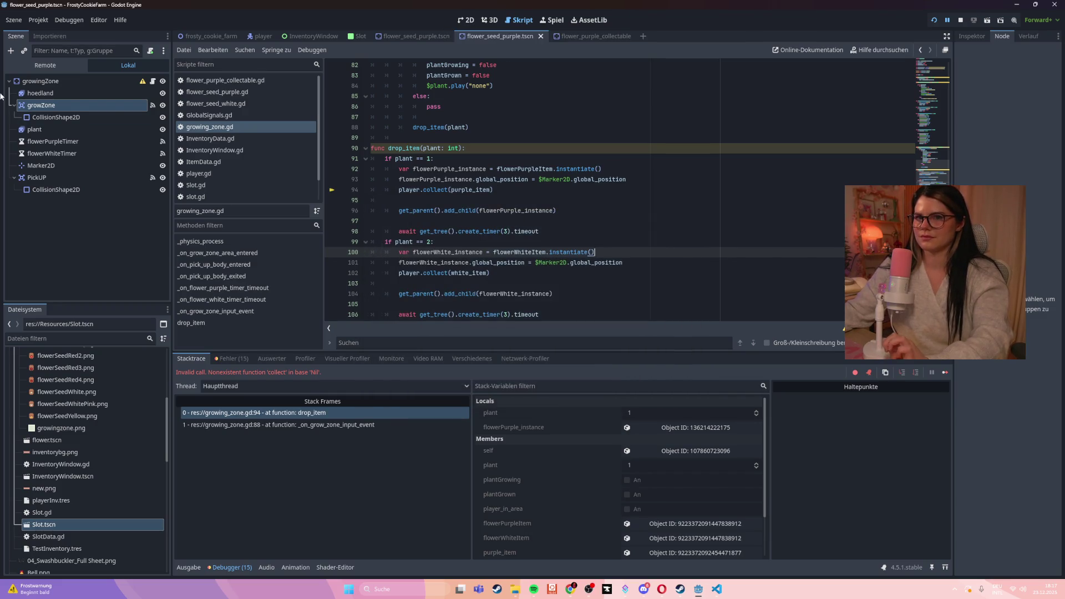
{"action": "left_click", "coordinate": [98, 177]}
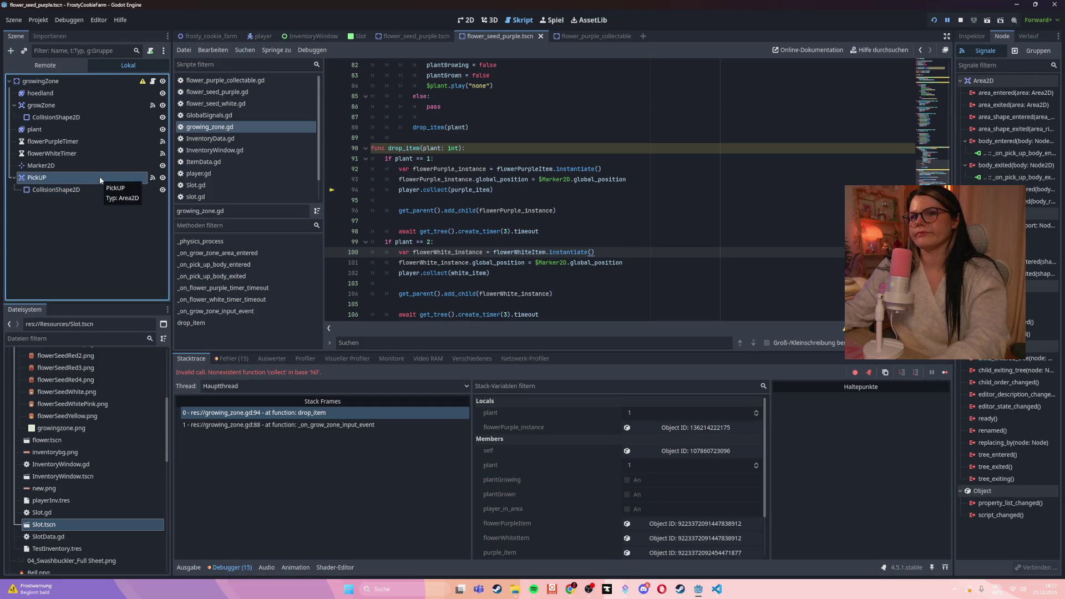
{"action": "left_click", "coordinate": [96, 107]}
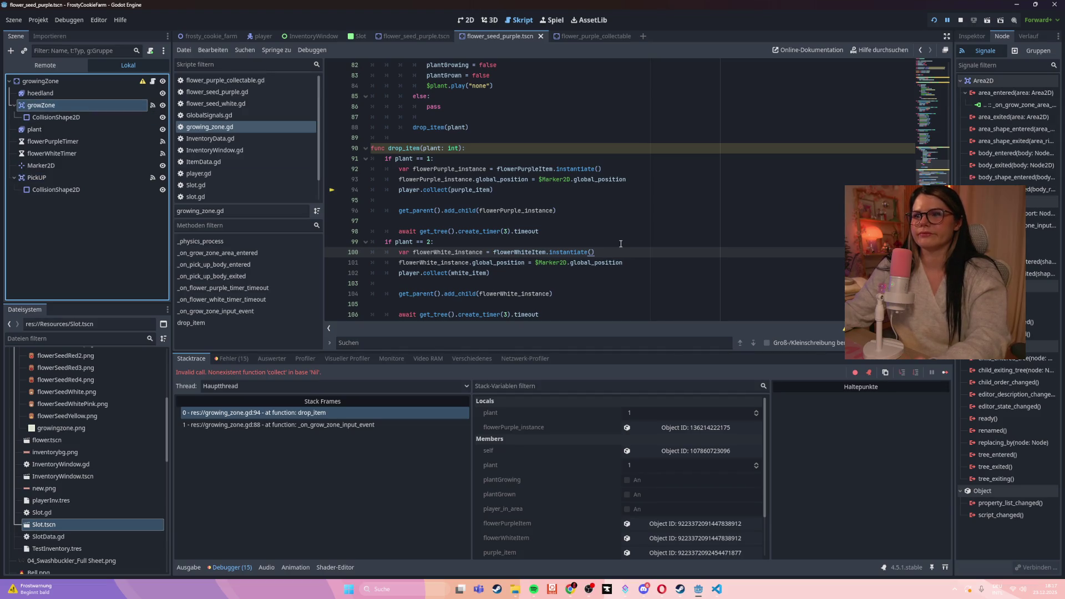
- Wrap the input handler's body in a new 'if not player_in_area' condition and save
{"action": "left_click", "coordinate": [35, 129]}
{"action": "left_click", "coordinate": [41, 105]}
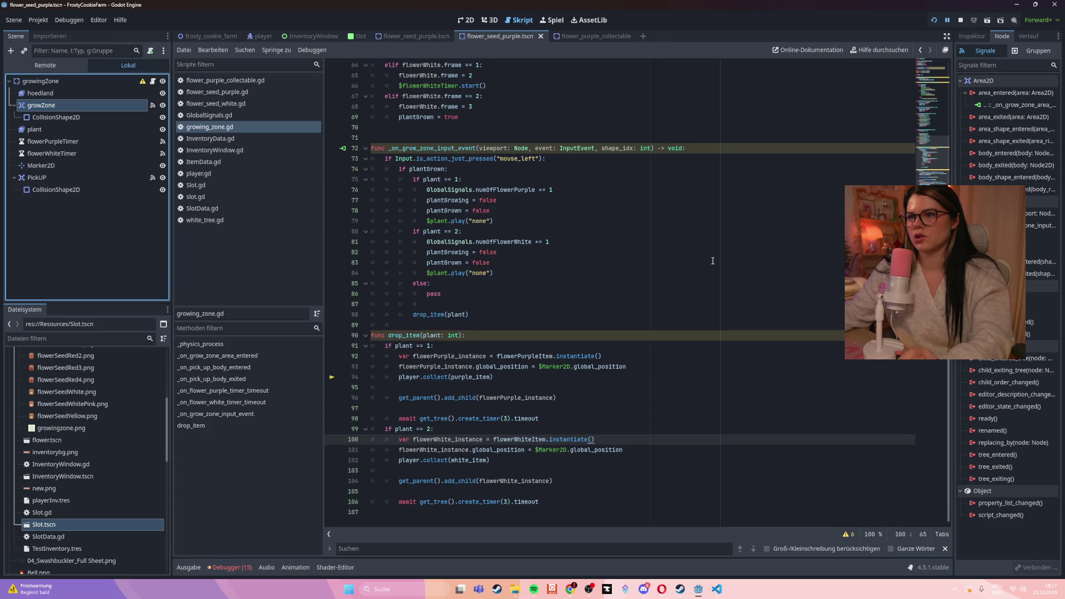
{"action": "left_click", "coordinate": [720, 148]}
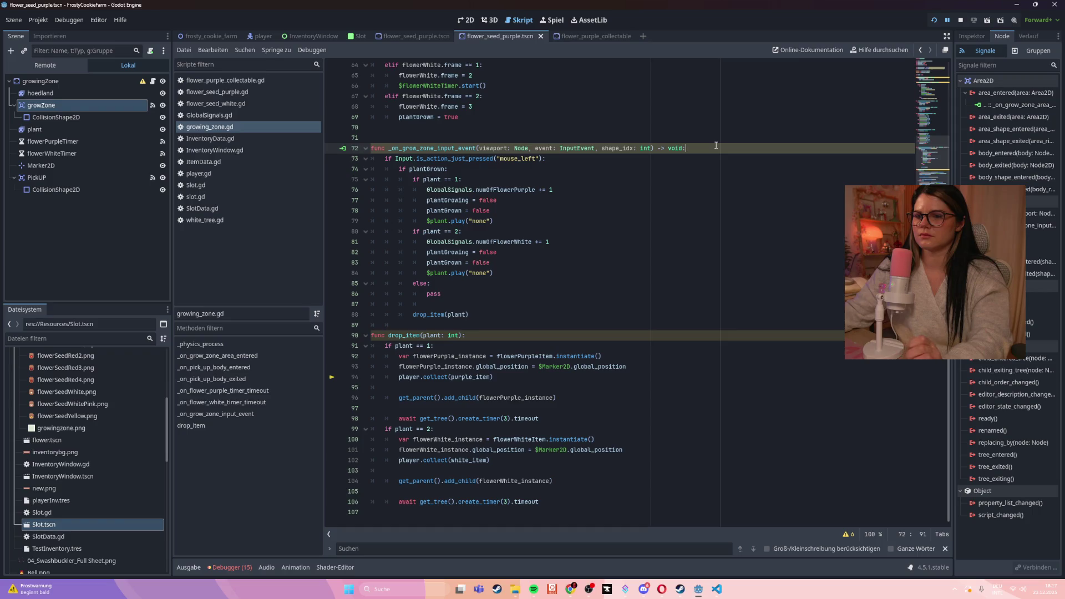
{"action": "key", "text": "Return"}
{"action": "type", "text": "if not playe"}
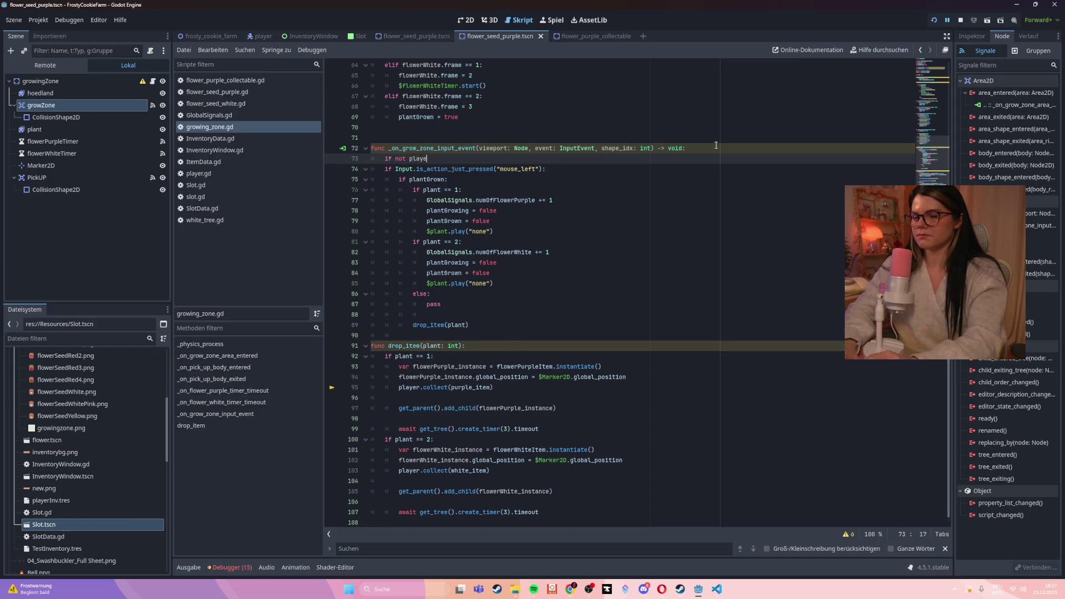
{"action": "type", "text": "r_in_area"}
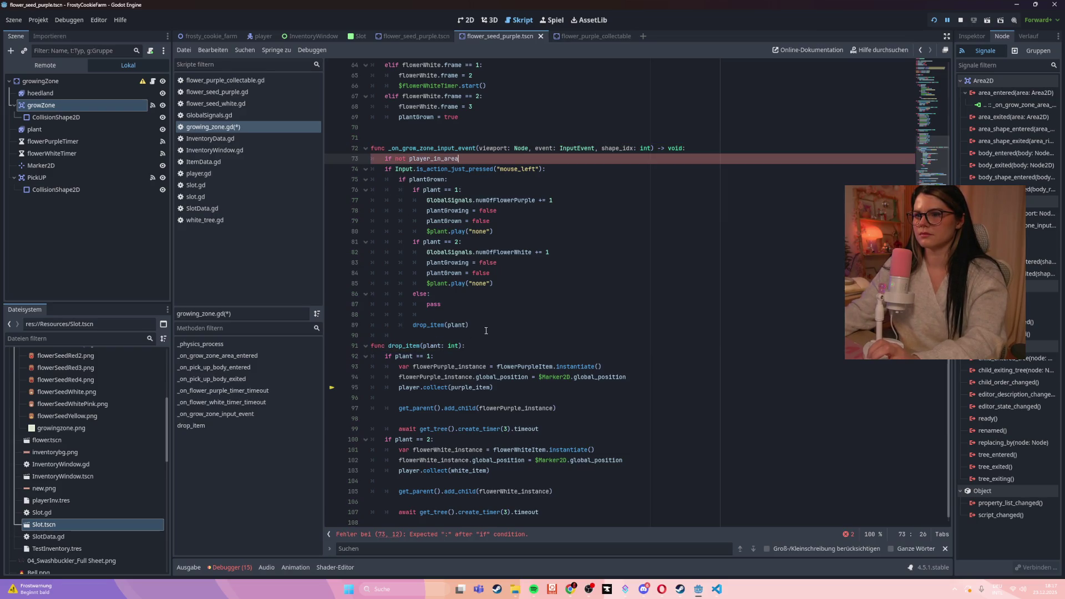
{"action": "left_click_drag", "start_coordinate": [486, 328], "coordinate": [370, 158]}
{"action": "key", "text": "Tab"}
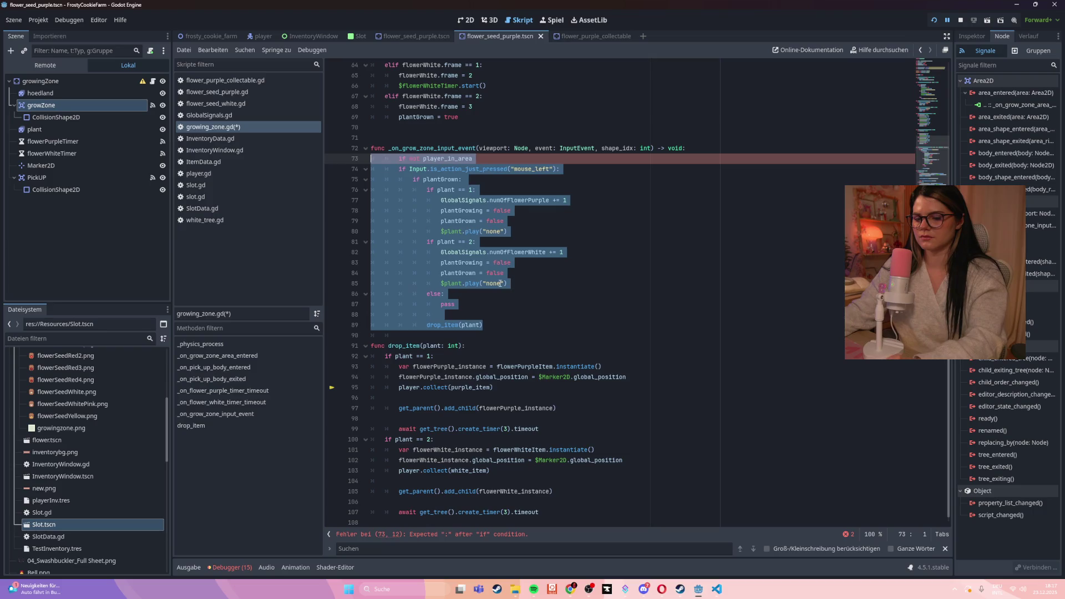
{"action": "key", "text": "ctrl+s"}
{"action": "left_click", "coordinate": [635, 255]}
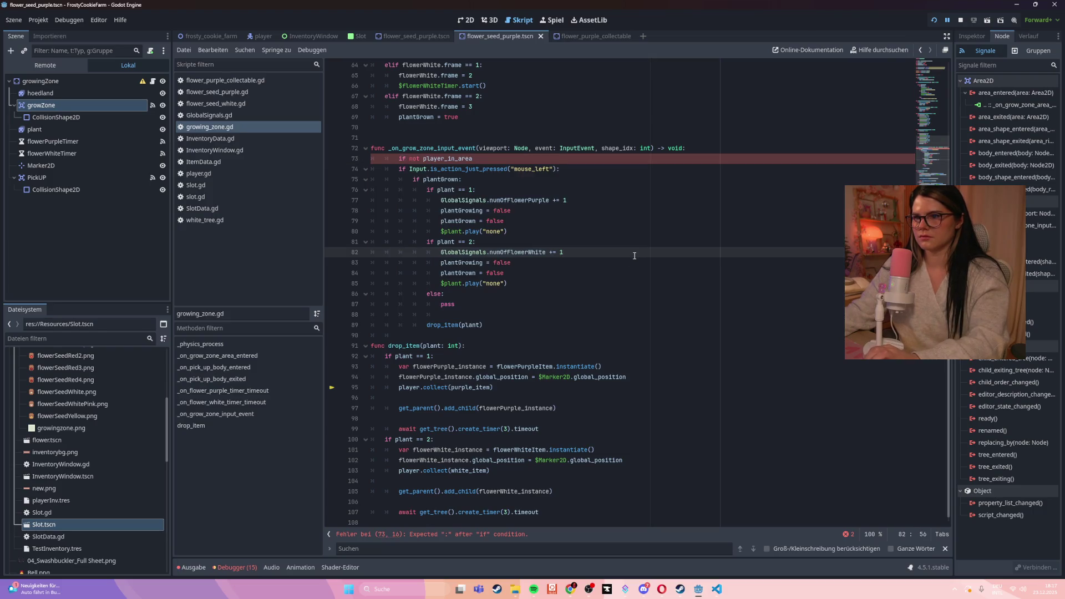
- Delete the player_in_area condition, un-indent lines 73–88, and run the game
{"action": "left_click", "coordinate": [493, 156]}
{"action": "type", "text": ":"}
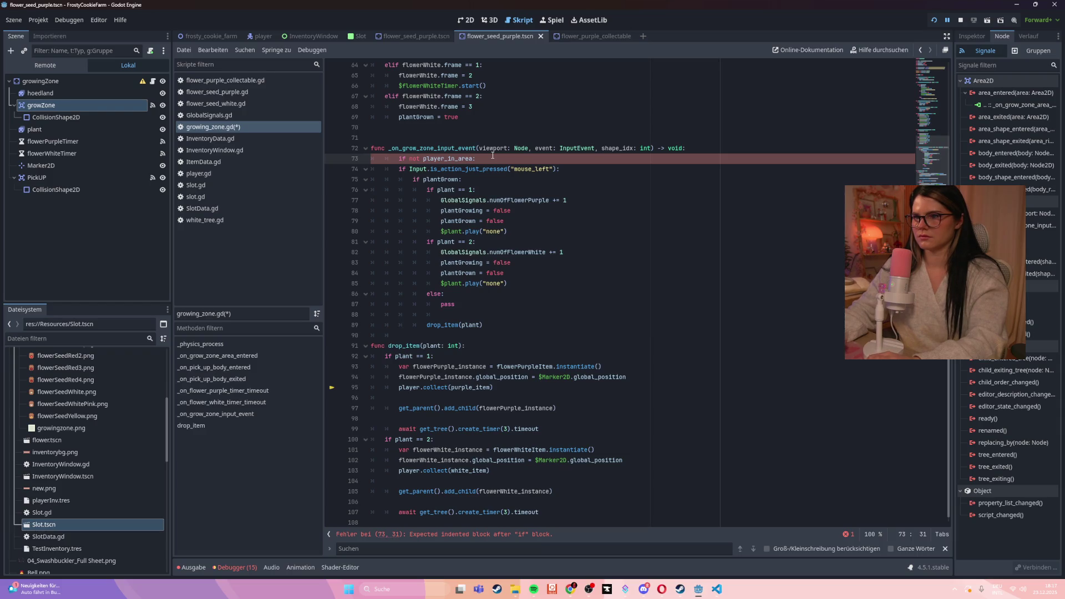
{"action": "left_click_drag", "start_coordinate": [493, 157], "coordinate": [357, 165]}
{"action": "key", "text": "BackSpace"}
{"action": "key", "text": "BackSpace"}
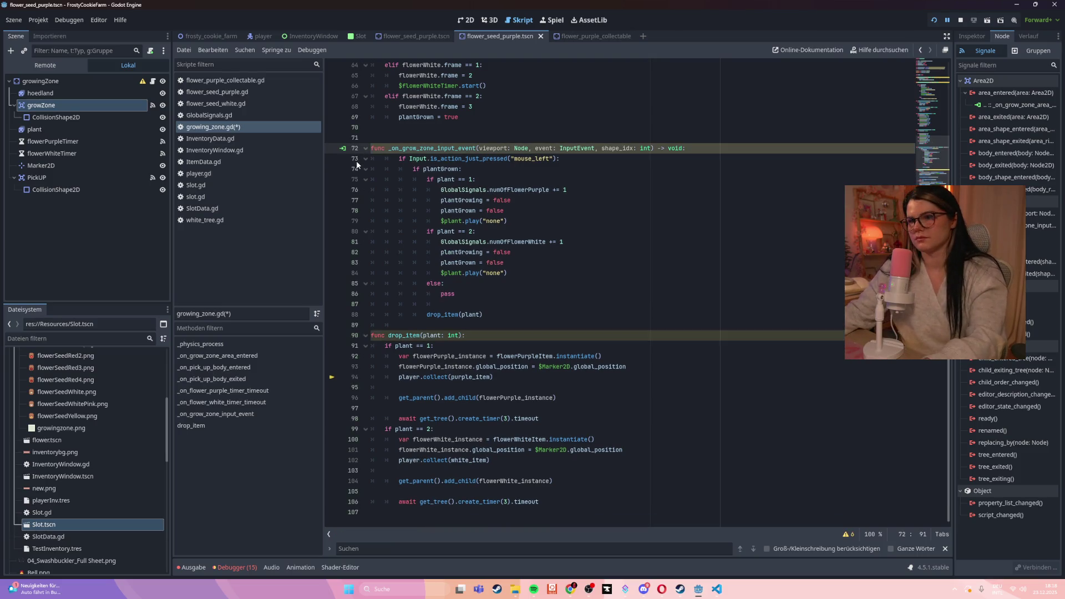
{"action": "left_click_drag", "start_coordinate": [491, 323], "coordinate": [340, 161]}
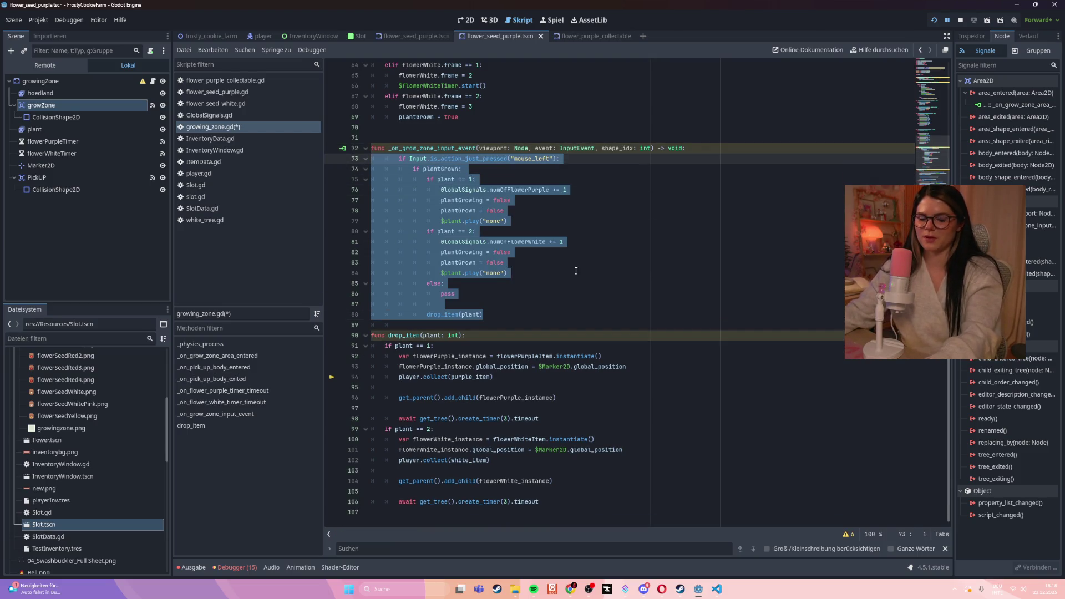
{"action": "key", "text": "shift+Tab"}
{"action": "key", "text": "F5"}
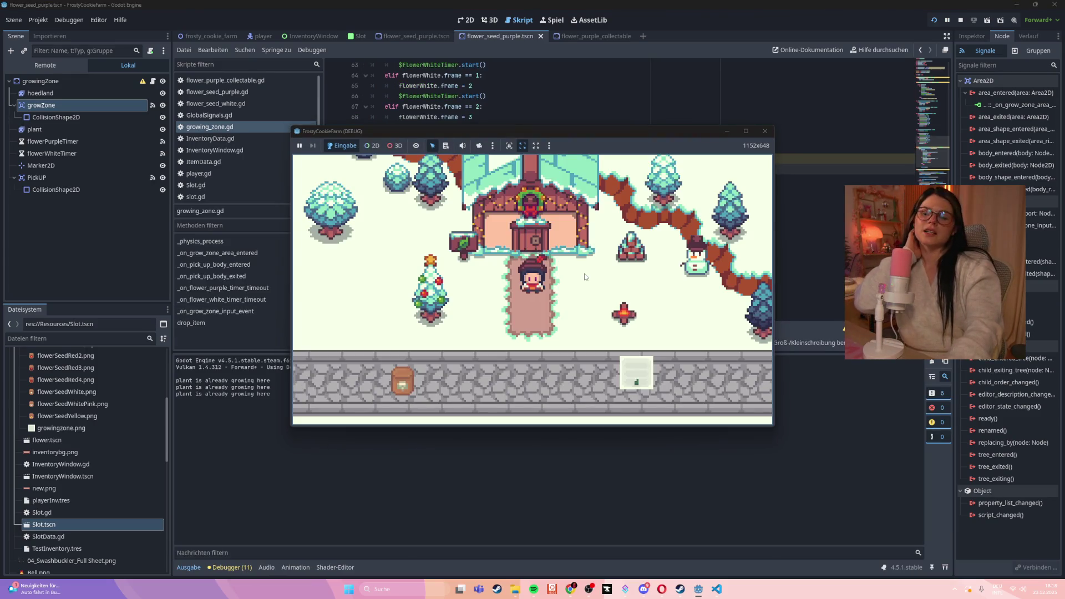
- Walk the player along the stone road and over the purple flowers to collect them
{"action": "key", "text": "Down"}
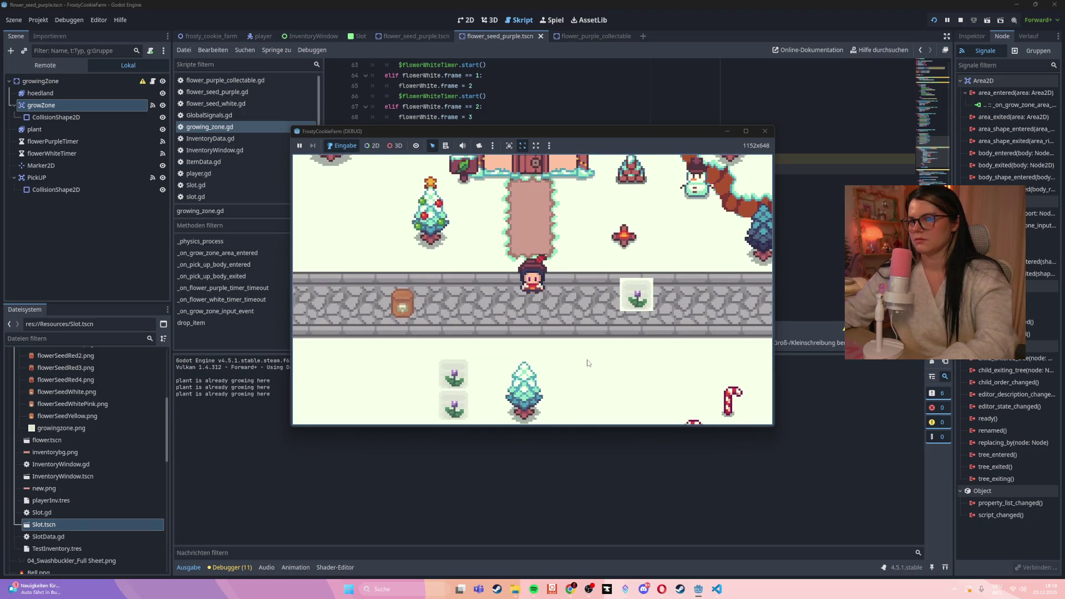
{"action": "key", "text": "Right"}
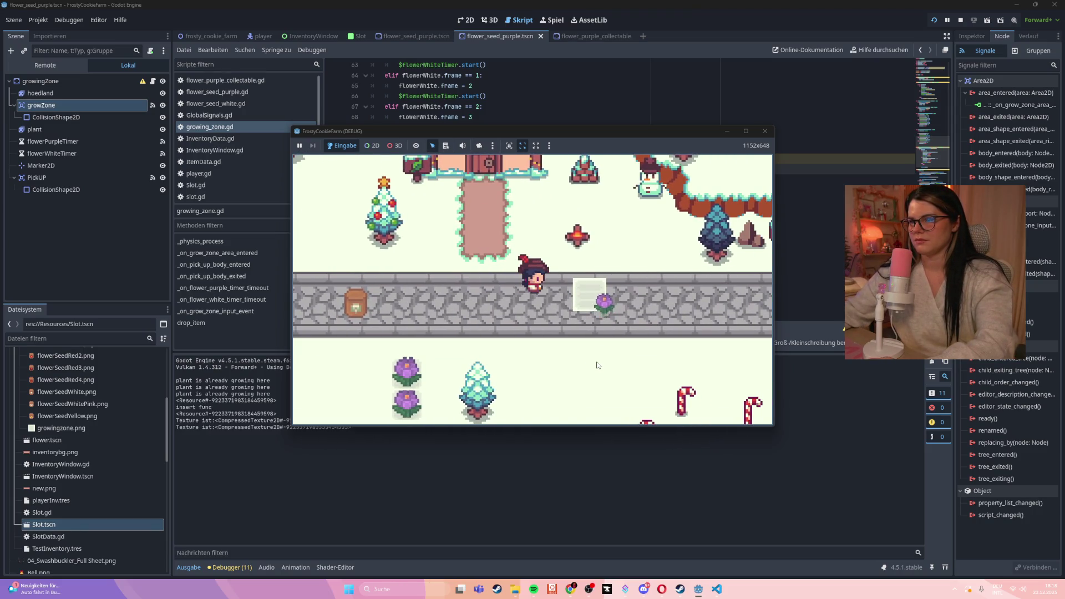
{"action": "key", "text": "Left"}
{"action": "key", "text": "Down"}
{"action": "key", "text": "Right"}
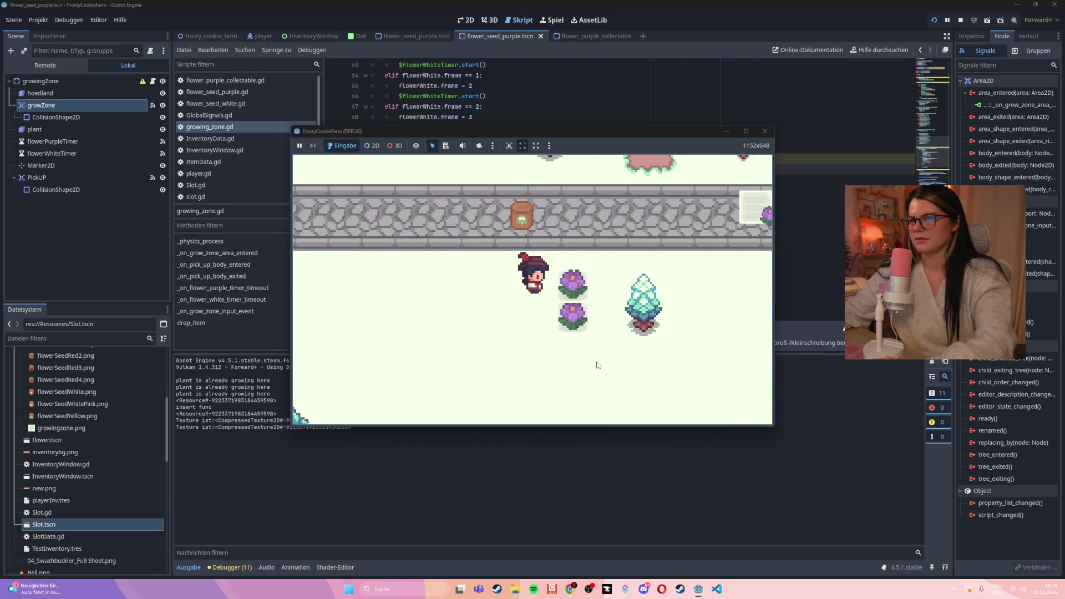
{"action": "key", "text": "Right"}
- Check the collected seeds in the inventory and move a seed into the second slot
{"action": "key", "text": "i"}
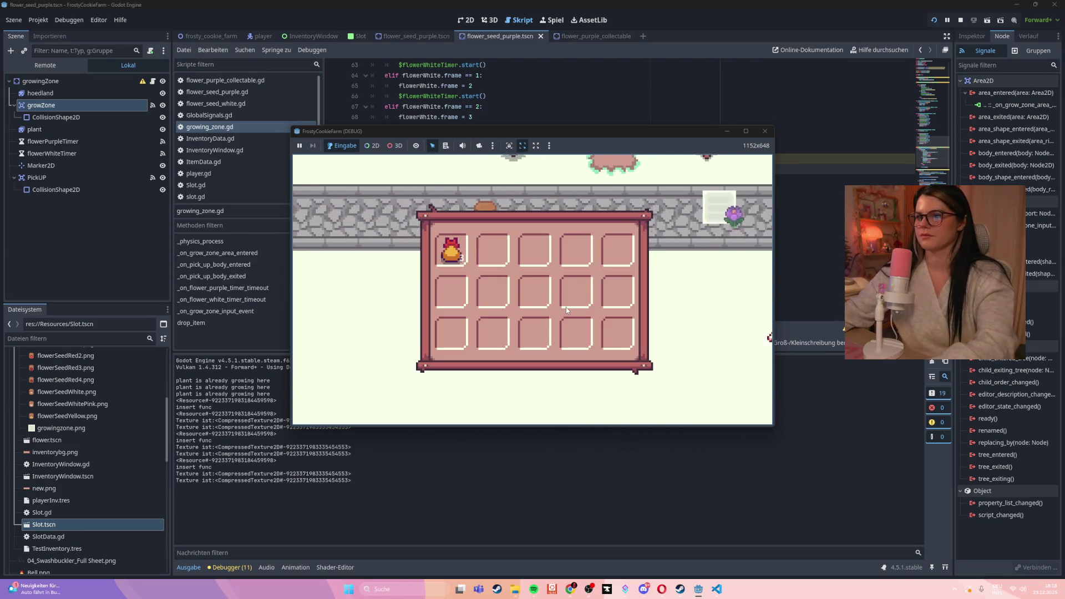
{"action": "key", "text": "Up"}
{"action": "key", "text": "i"}
{"action": "key", "text": "Down"}
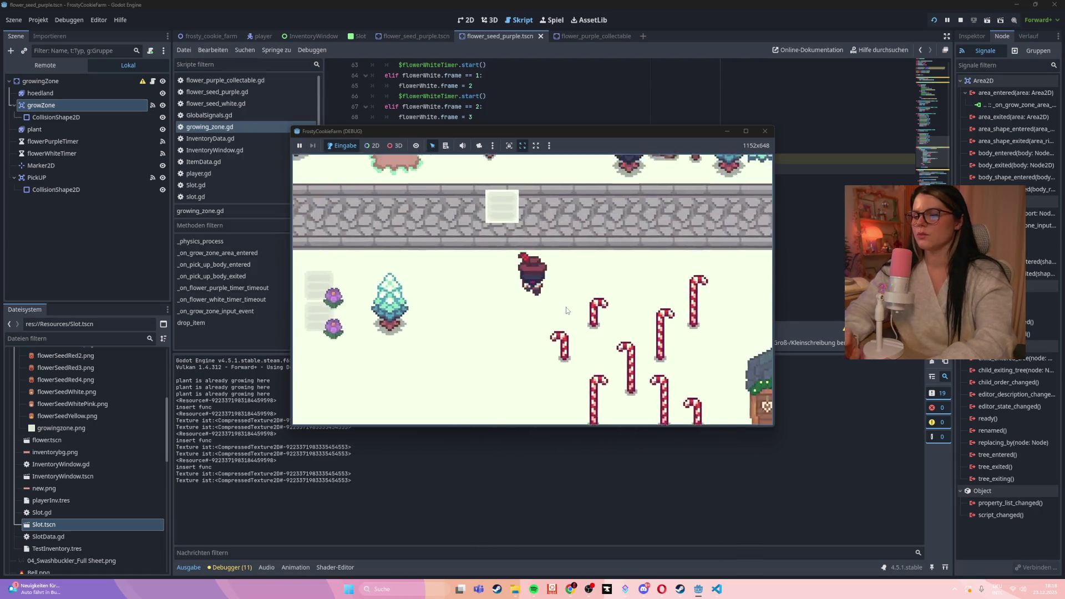
{"action": "key", "text": "Up"}
{"action": "key", "text": "Down"}
{"action": "key", "text": "i"}
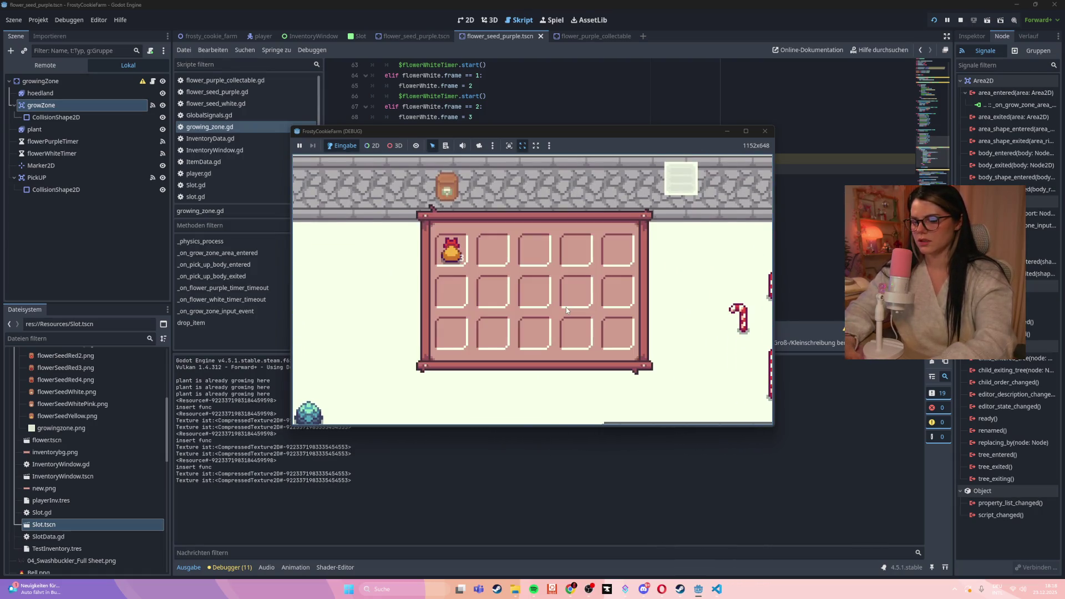
{"action": "key", "text": "Up"}
{"action": "mouse_move", "coordinate": [452, 251]}
{"action": "left_mouse_down"}
{"action": "mouse_move", "coordinate": [488, 252]}
{"action": "mouse_move", "coordinate": [496, 297]}
{"action": "left_mouse_up"}
{"action": "key", "text": "Down"}
{"action": "key", "text": "Up"}
{"action": "key", "text": "Down"}
{"action": "key", "text": "i"}
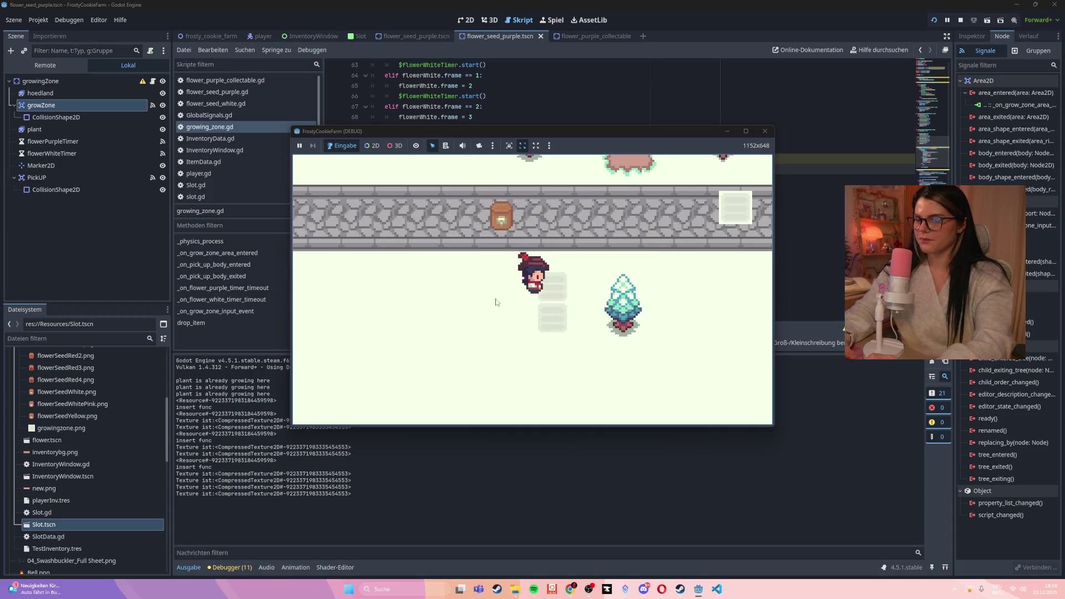
- Stop the test run and ignore the external changes to flower_seed_purple.tscn
{"action": "key", "text": "Up"}
{"action": "key", "text": "Right"}
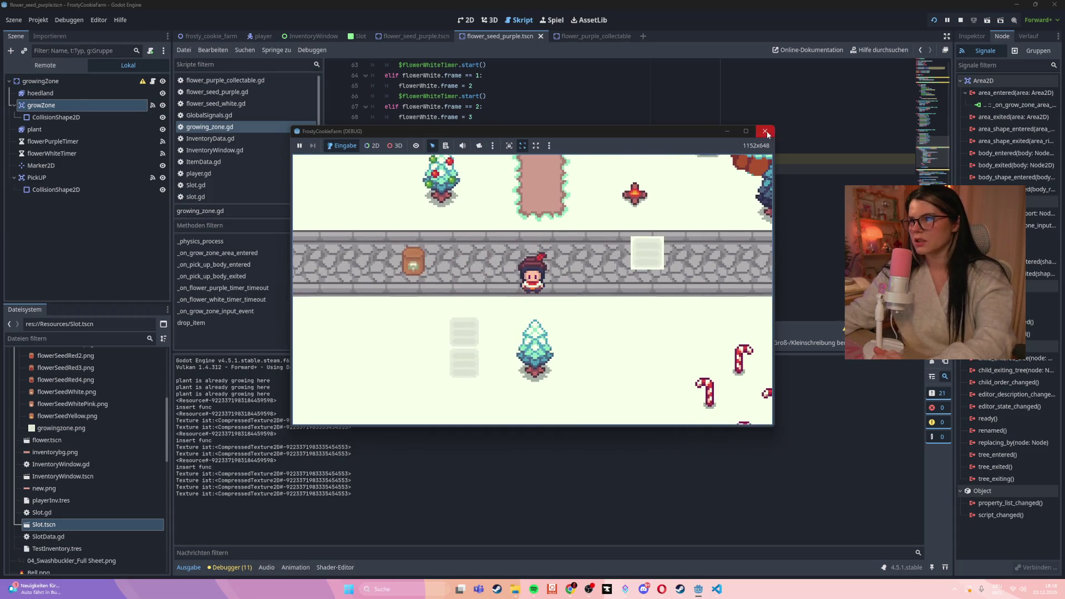
{"action": "key", "text": "F8"}
{"action": "left_click", "coordinate": [461, 379]}
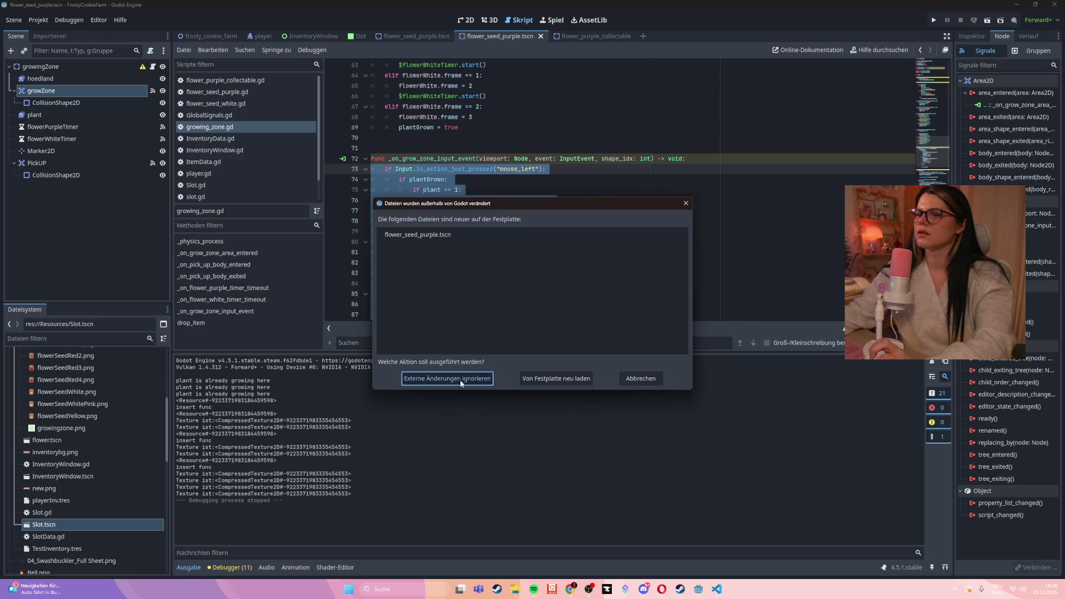
- In the 2D view, browse the flowerSeedPurple, flowerPurpleCollectable and farm scenes, then return to growingZone
{"action": "left_click", "coordinate": [530, 116]}
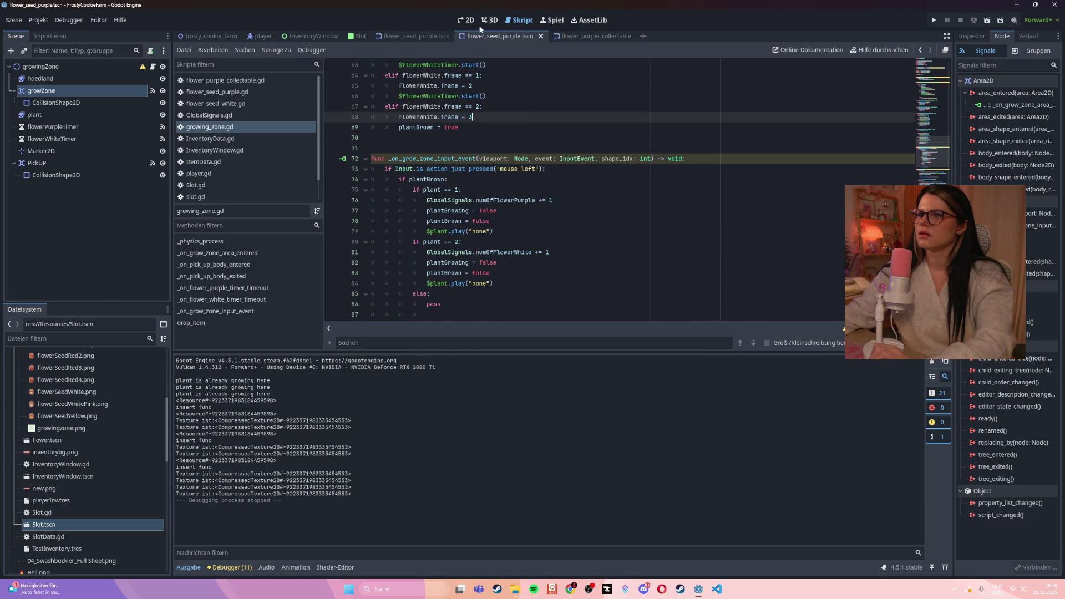
{"action": "left_click", "coordinate": [467, 20]}
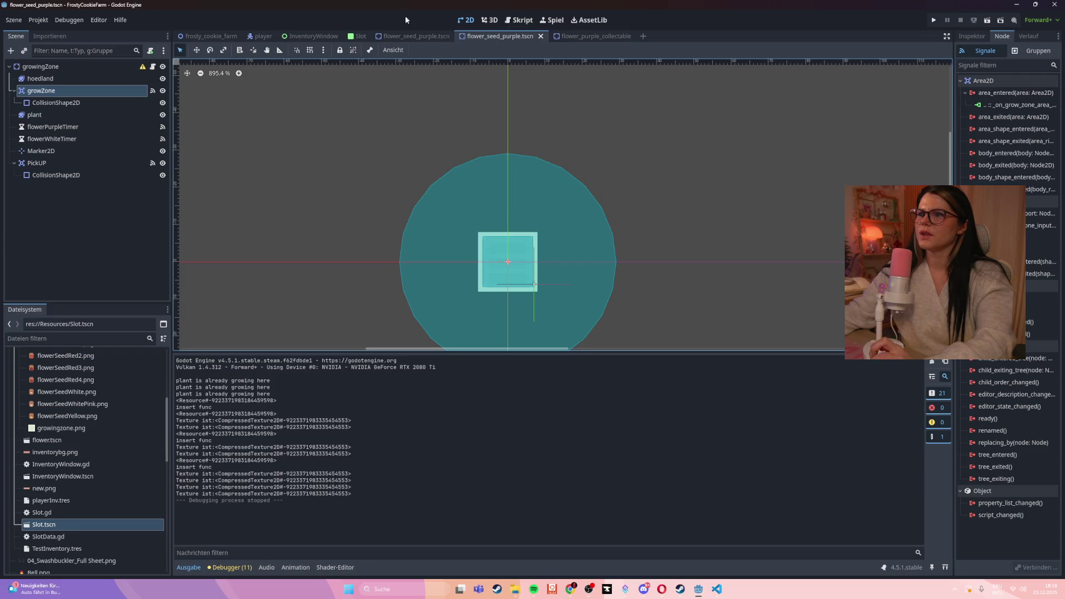
{"action": "left_click", "coordinate": [389, 35]}
{"action": "left_click", "coordinate": [585, 36]}
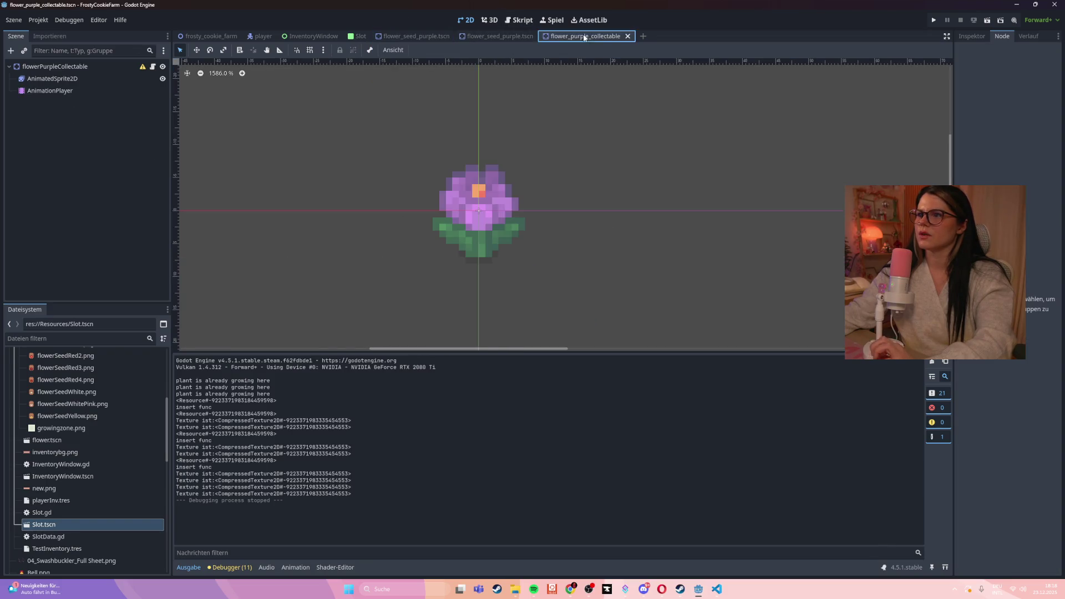
{"action": "left_click", "coordinate": [208, 36]}
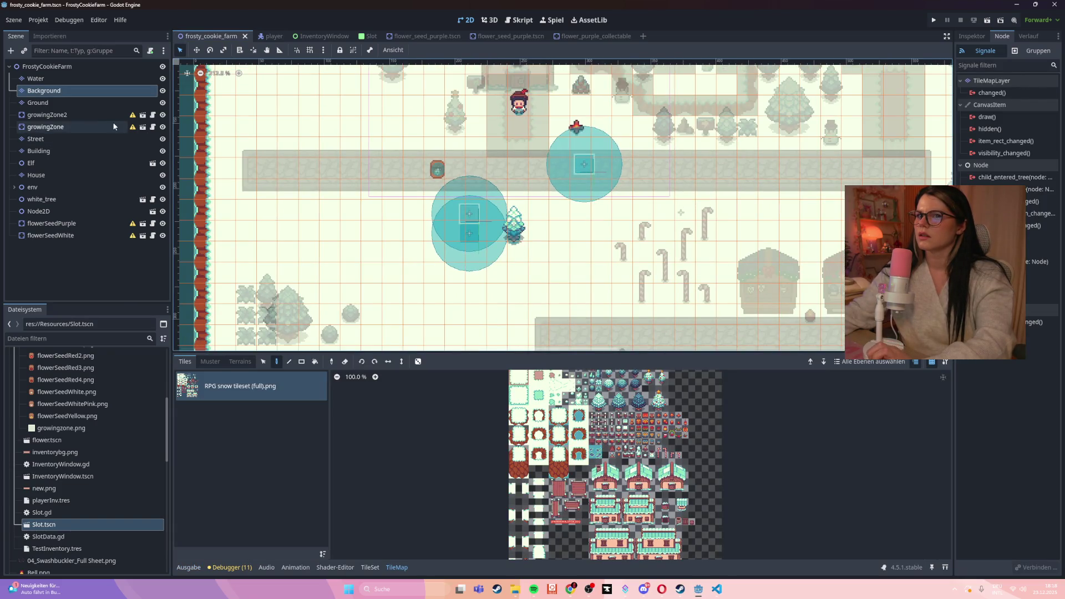
{"action": "left_click", "coordinate": [103, 115]}
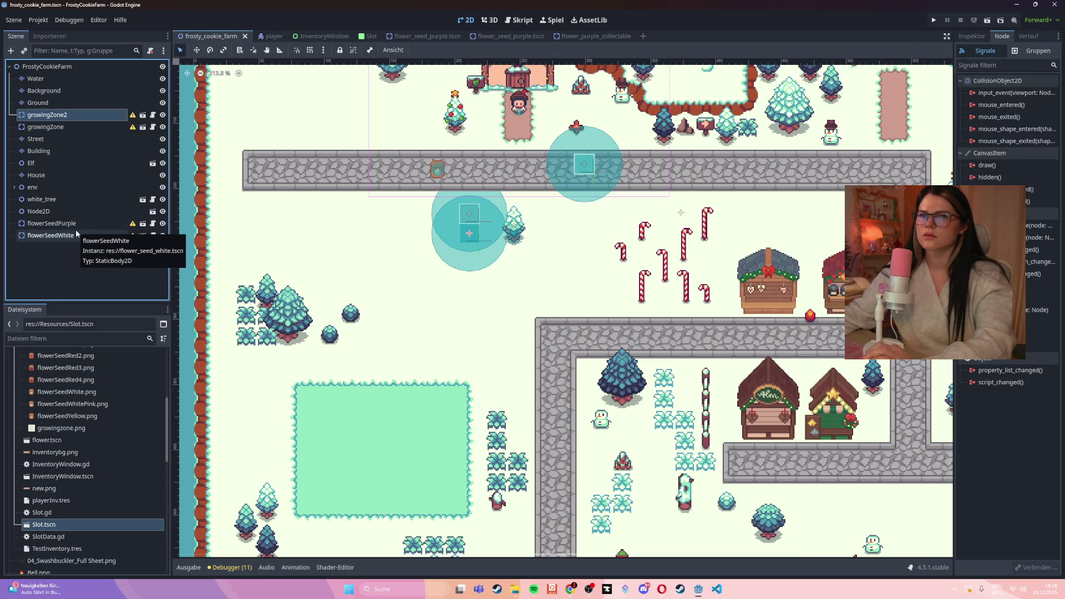
{"action": "left_click", "coordinate": [56, 223]}
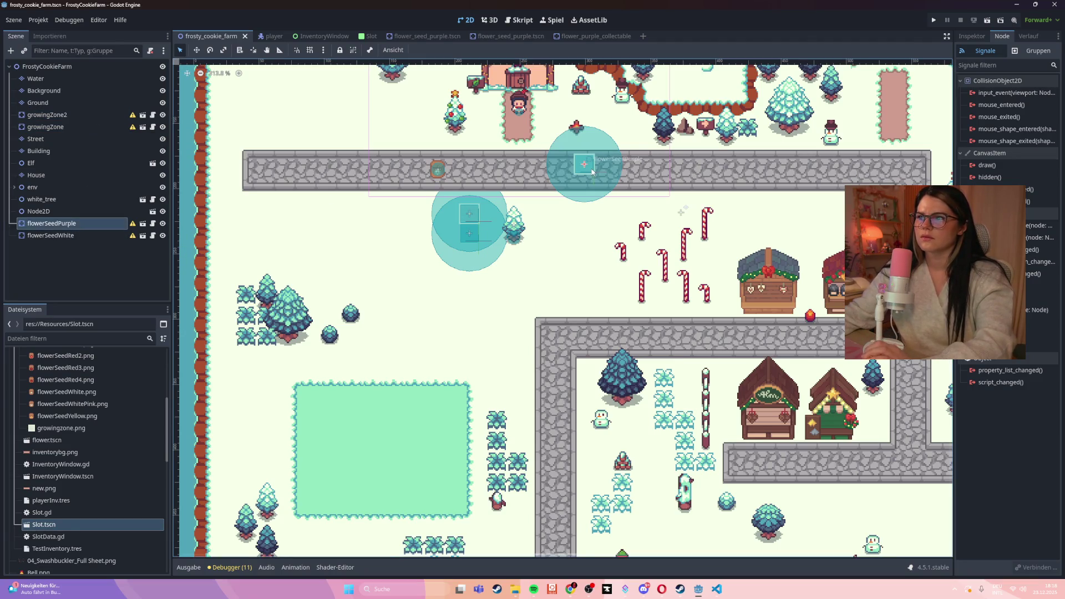
{"action": "left_click", "coordinate": [505, 37]}
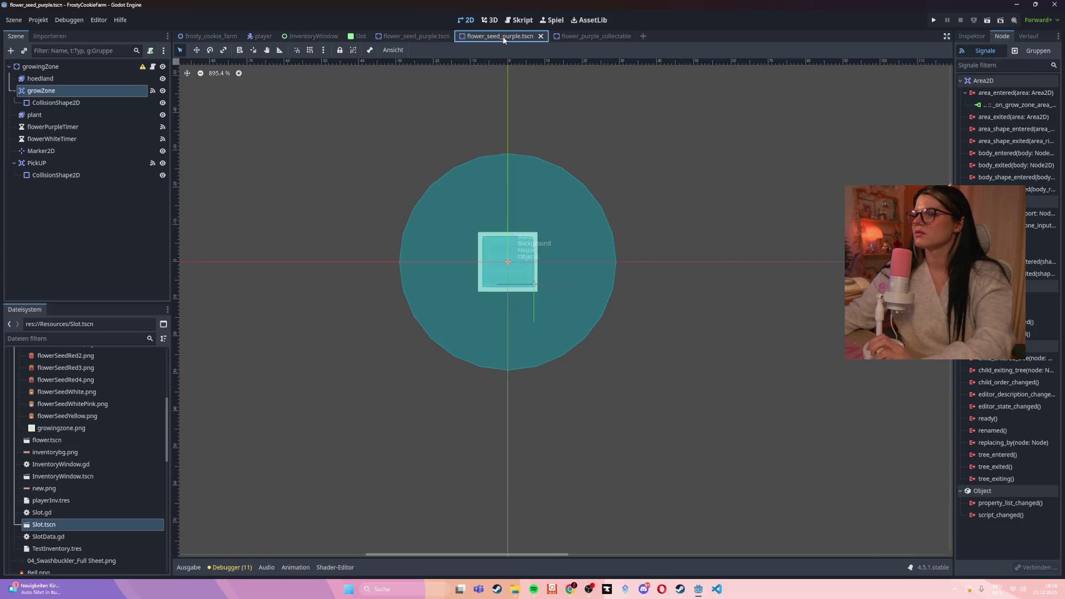
- Check the growingZone root and growZone nodes across the scene tabs, then save with Ctrl+S
{"action": "left_click", "coordinate": [71, 67]}
{"action": "left_click", "coordinate": [74, 91]}
{"action": "left_click", "coordinate": [566, 35]}
{"action": "left_click", "coordinate": [507, 37]}
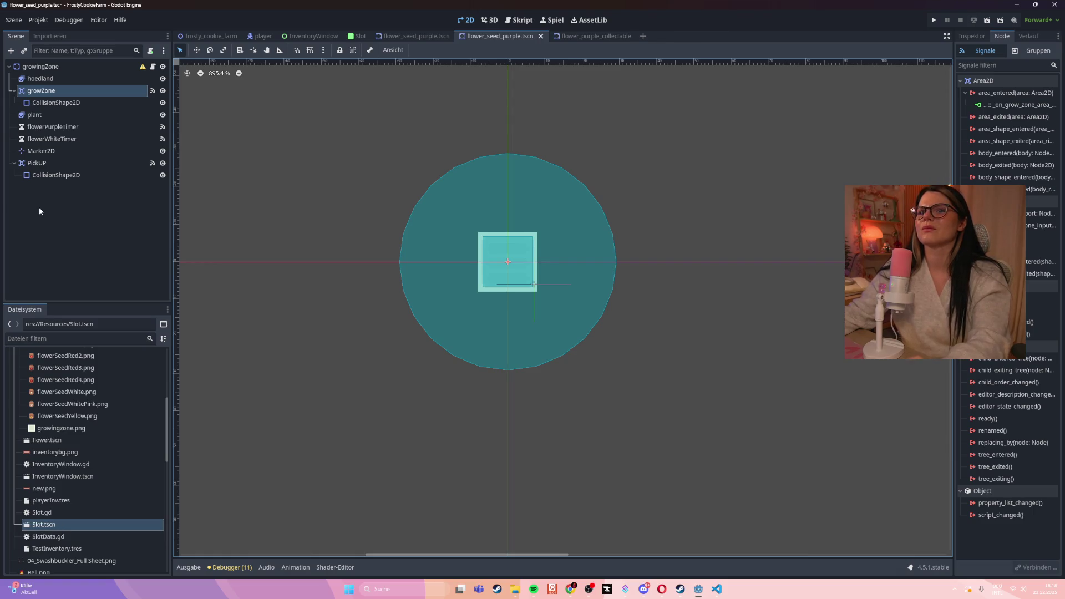
{"action": "left_click_drag", "start_coordinate": [415, 39], "coordinate": [492, 36]}
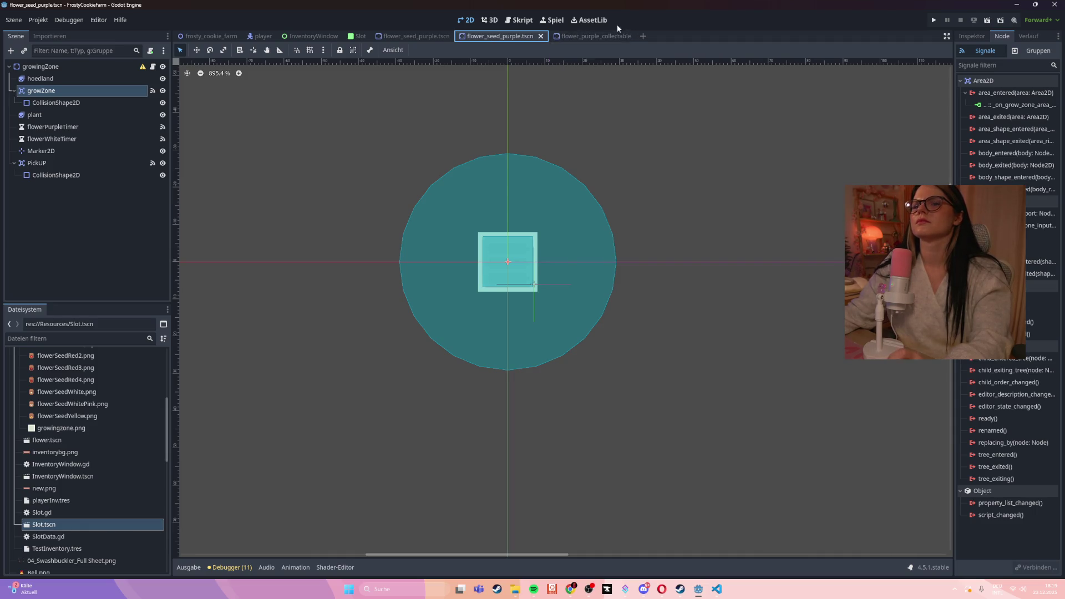
{"action": "left_click", "coordinate": [426, 37]}
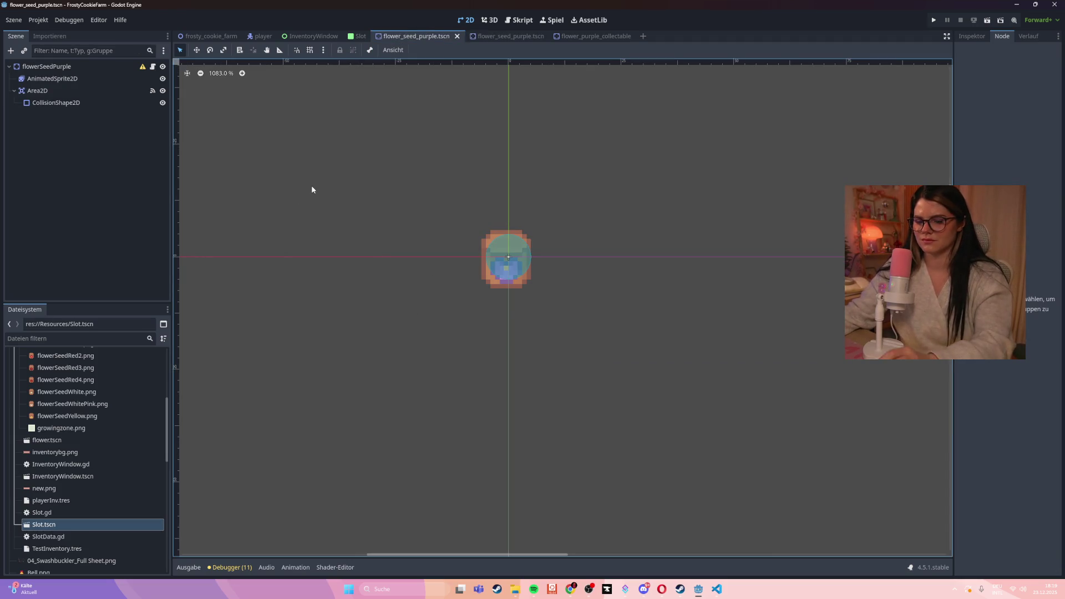
{"action": "left_click", "coordinate": [510, 36]}
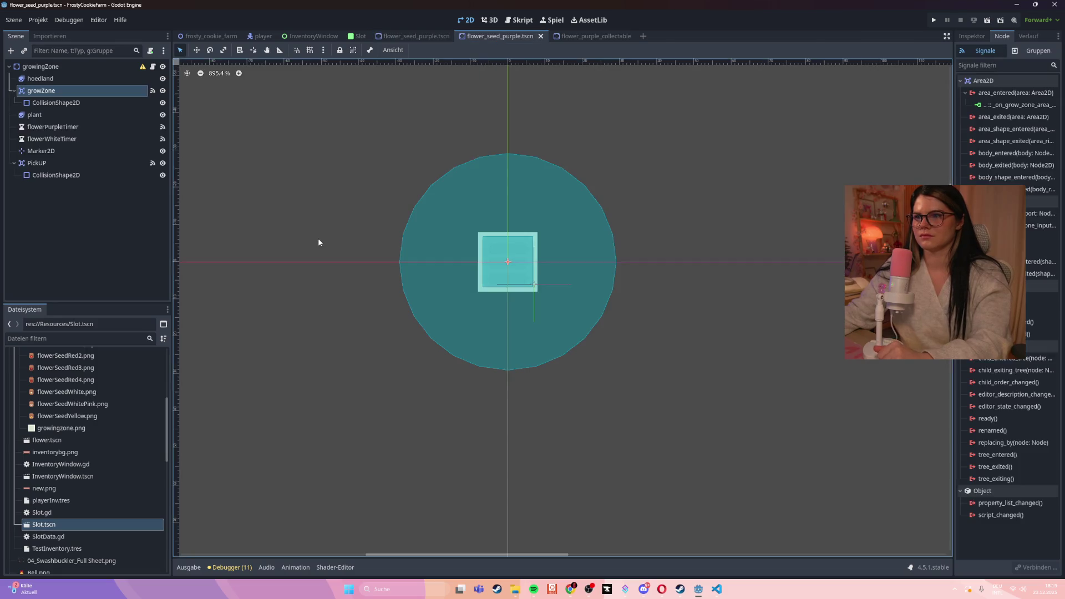
{"action": "key", "text": "ctrl+s"}
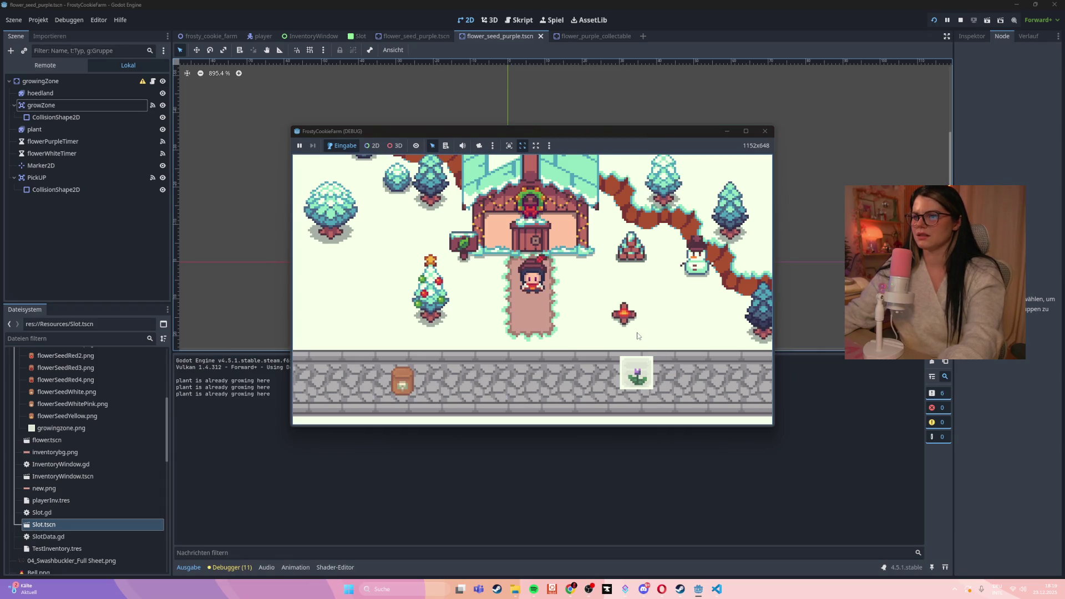
- Stop the test run, reload the changed scene from disk, and view flower_seed_purple zoomed out
{"action": "left_click", "coordinate": [765, 131]}
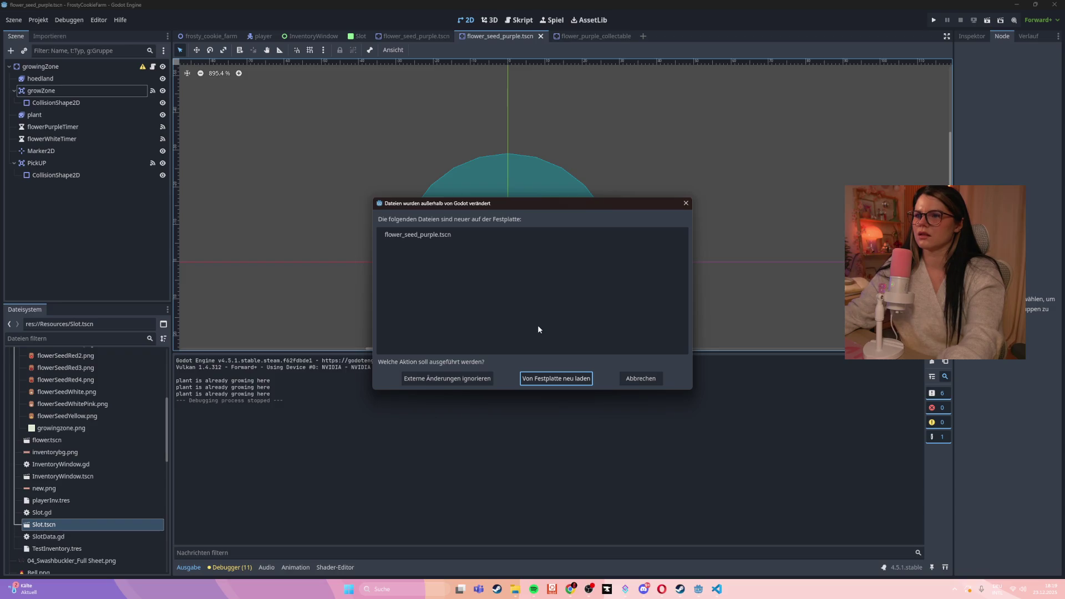
{"action": "left_click", "coordinate": [551, 379]}
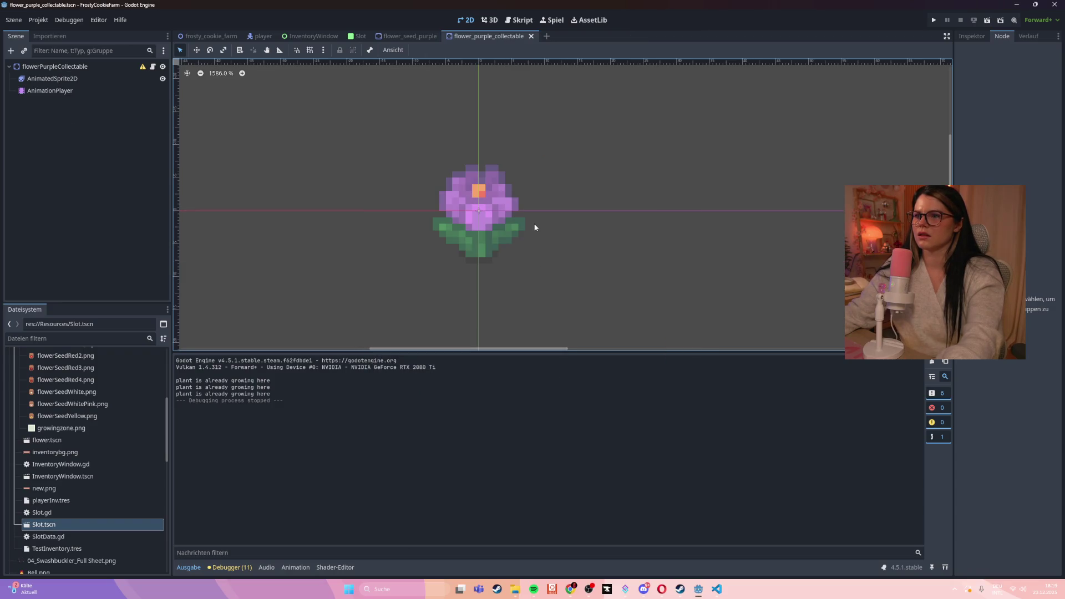
{"action": "left_click_drag", "start_coordinate": [424, 216], "coordinate": [516, 235]}
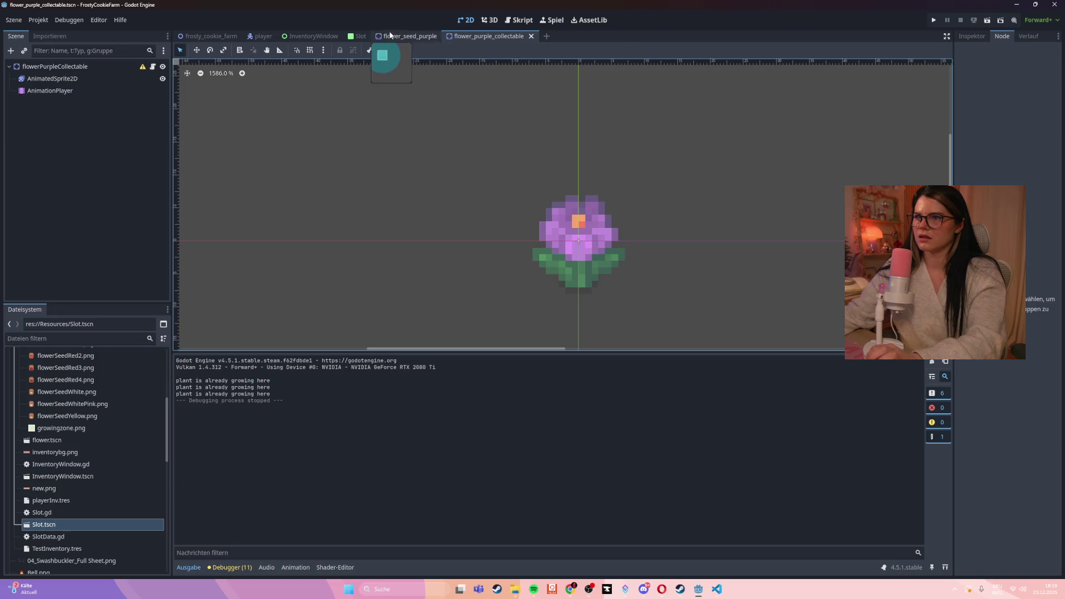
{"action": "left_click", "coordinate": [392, 36]}
{"action": "scroll", "coordinate": [421, 177], "scroll_direction": "down", "scroll_amount": 3}
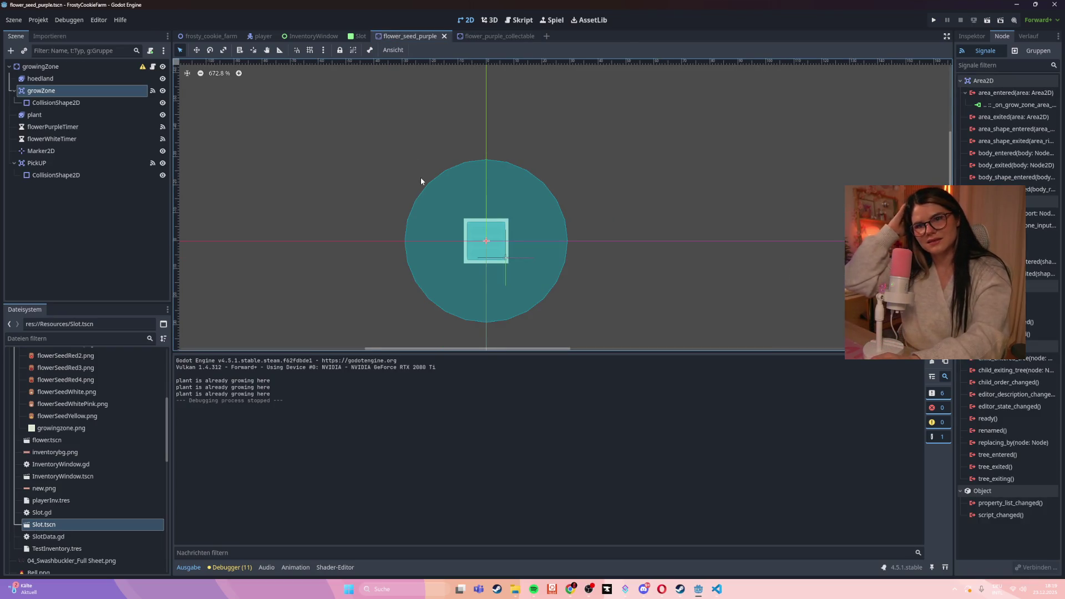
{"action": "scroll", "coordinate": [70, 531], "scroll_direction": "down", "scroll_amount": 3}
- Locate flower_seed_purple.tscn in the FileSystem dock and drag it into the editor
{"action": "scroll", "coordinate": [72, 528], "scroll_direction": "down", "scroll_amount": 8}
{"action": "left_click", "coordinate": [68, 537]}
{"action": "left_click", "coordinate": [71, 521]}
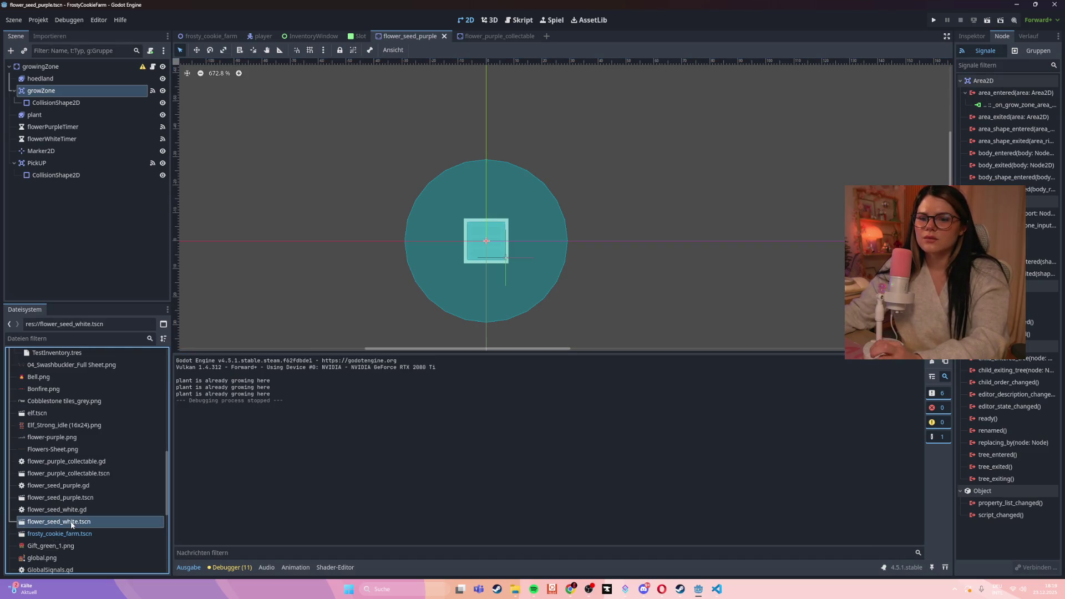
{"action": "left_click", "coordinate": [74, 499]}
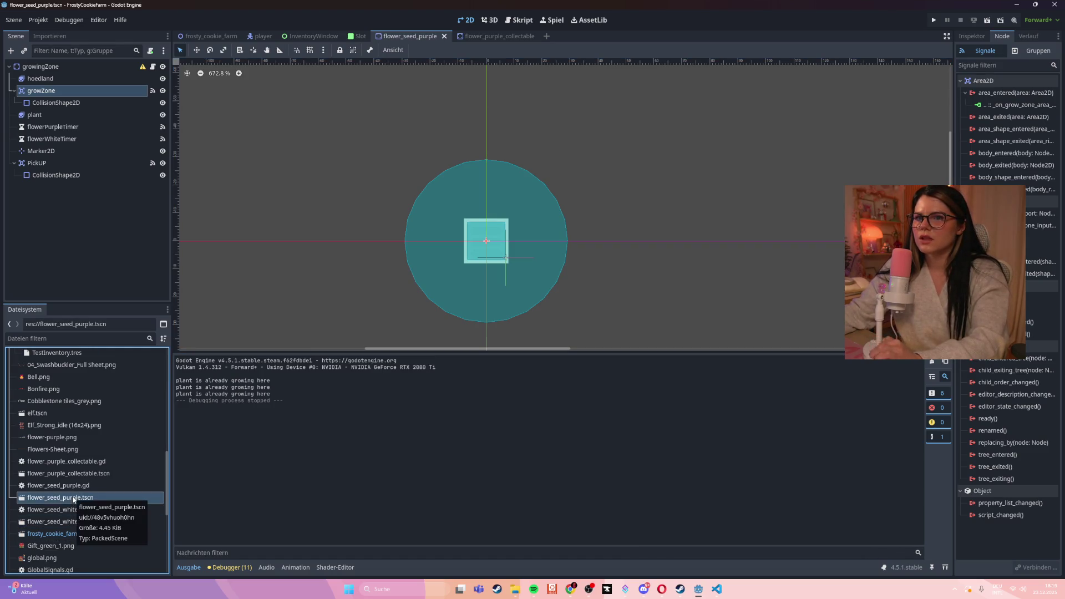
{"action": "left_click_drag", "start_coordinate": [36, 499], "coordinate": [360, 205]}
{"action": "left_click", "coordinate": [193, 35]}
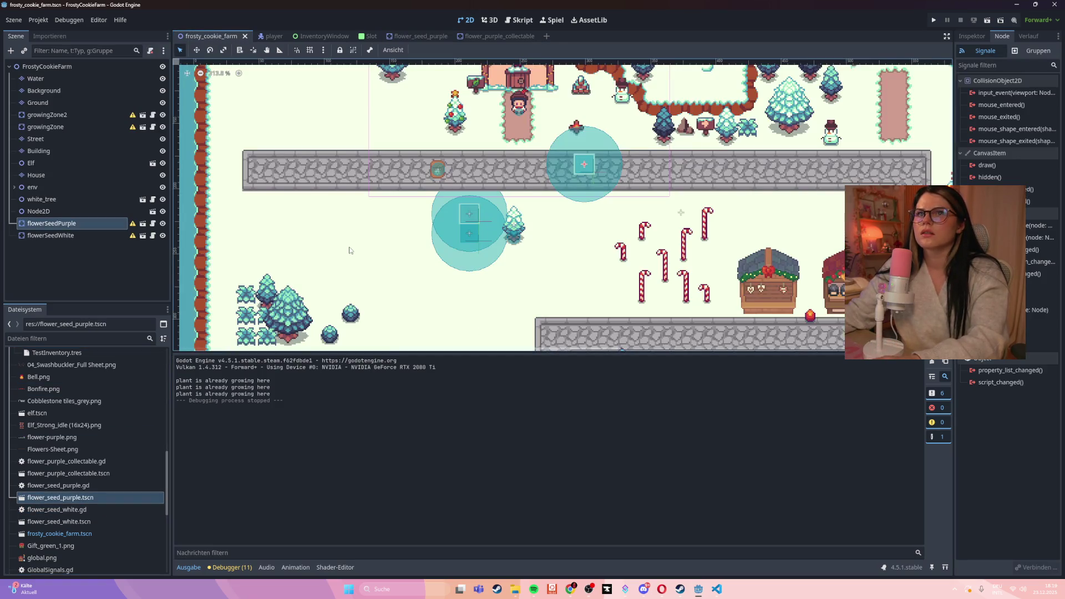
{"action": "left_click", "coordinate": [409, 37]}
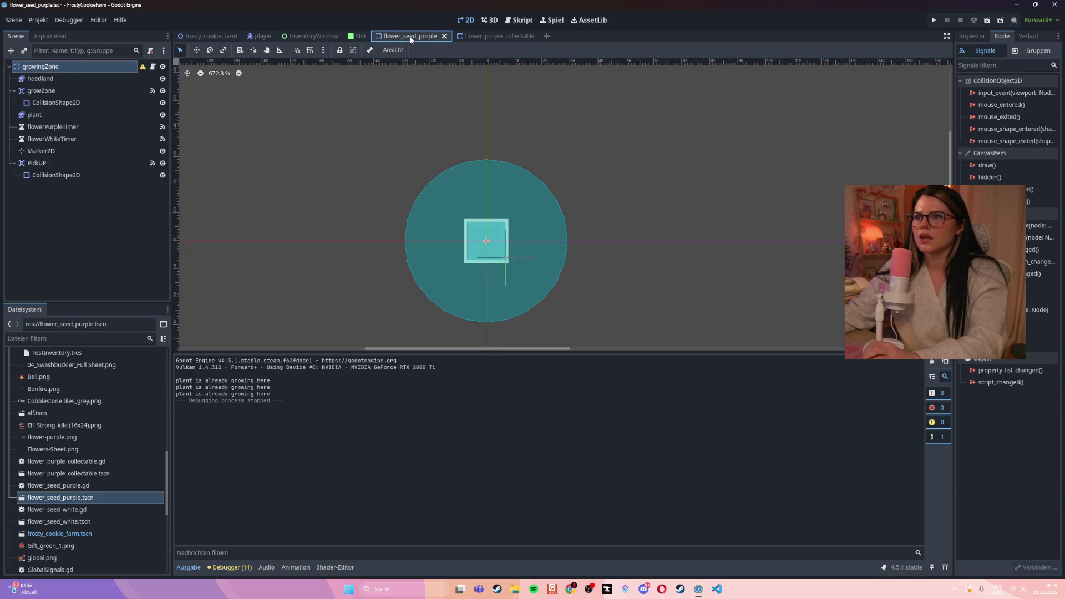
{"action": "left_click", "coordinate": [68, 498]}
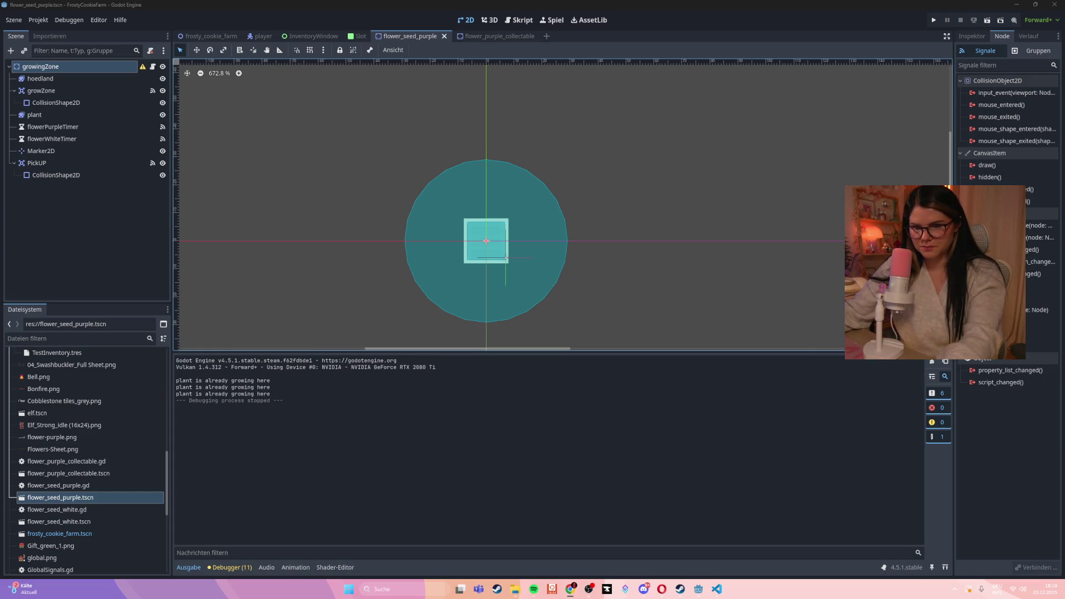
{"action": "scroll", "coordinate": [97, 455], "scroll_direction": "down", "scroll_amount": 5}
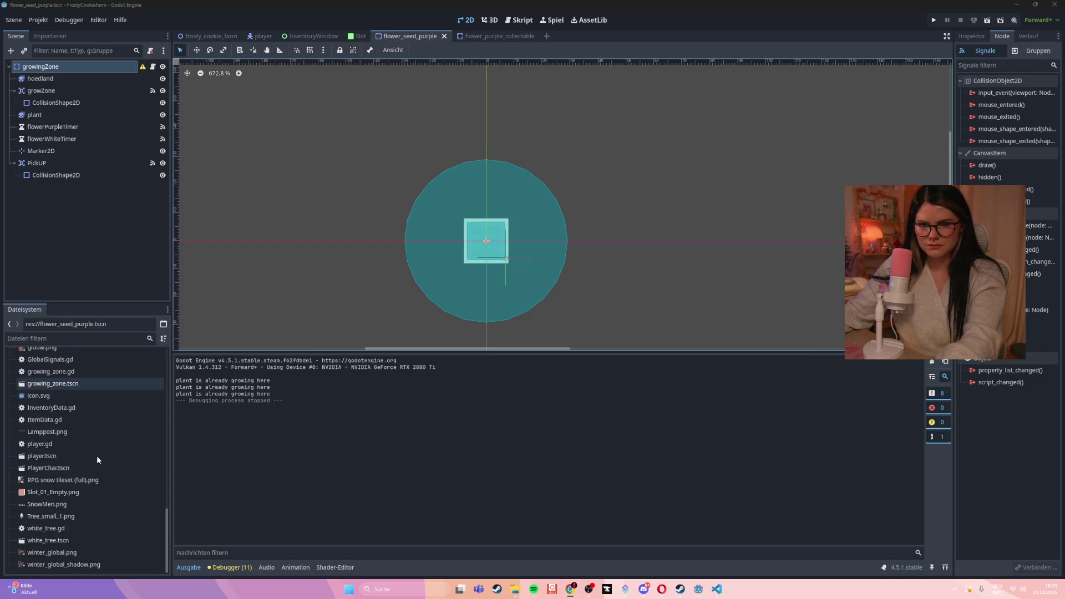
{"action": "scroll", "coordinate": [97, 462], "scroll_direction": "up", "scroll_amount": 3}
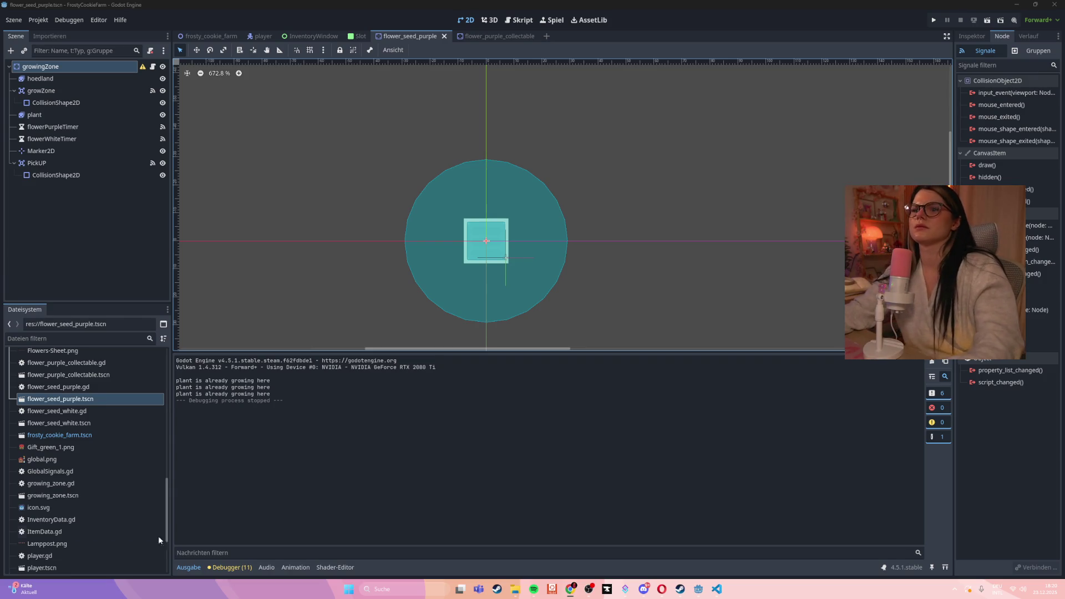
- Open the flower_seed_purple.gd script and browse the seed files in the FileSystem dock
{"action": "left_click", "coordinate": [67, 399]}
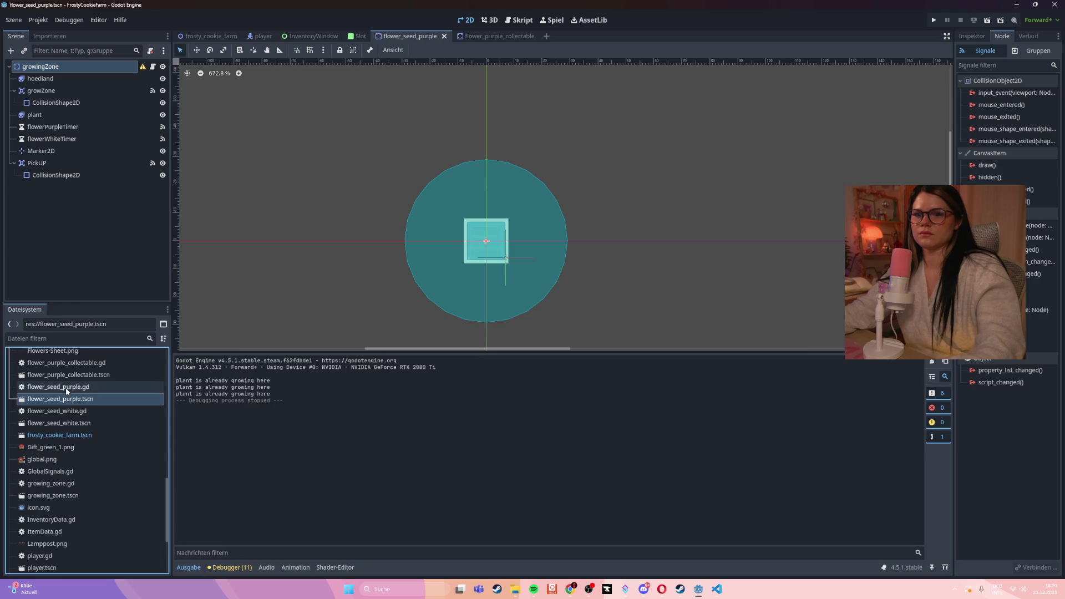
{"action": "double_click", "coordinate": [67, 390]}
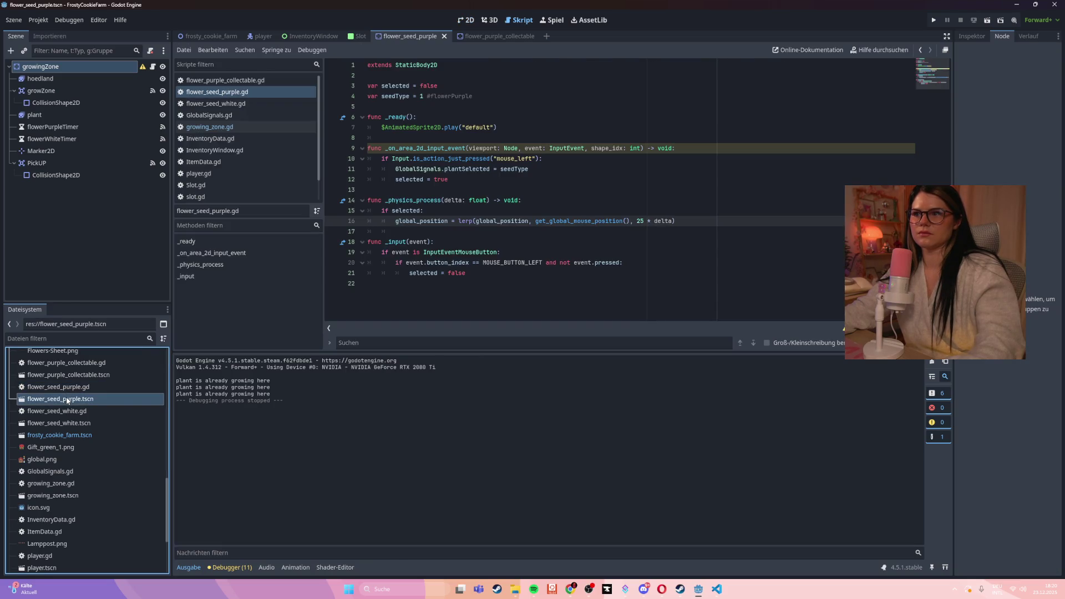
{"action": "right_click", "coordinate": [65, 400]}
{"action": "left_click", "coordinate": [36, 410]}
{"action": "left_click", "coordinate": [36, 410]}
{"action": "left_click", "coordinate": [41, 424]}
{"action": "left_click", "coordinate": [44, 435]}
{"action": "scroll", "coordinate": [144, 567], "scroll_direction": "up", "scroll_amount": 5}
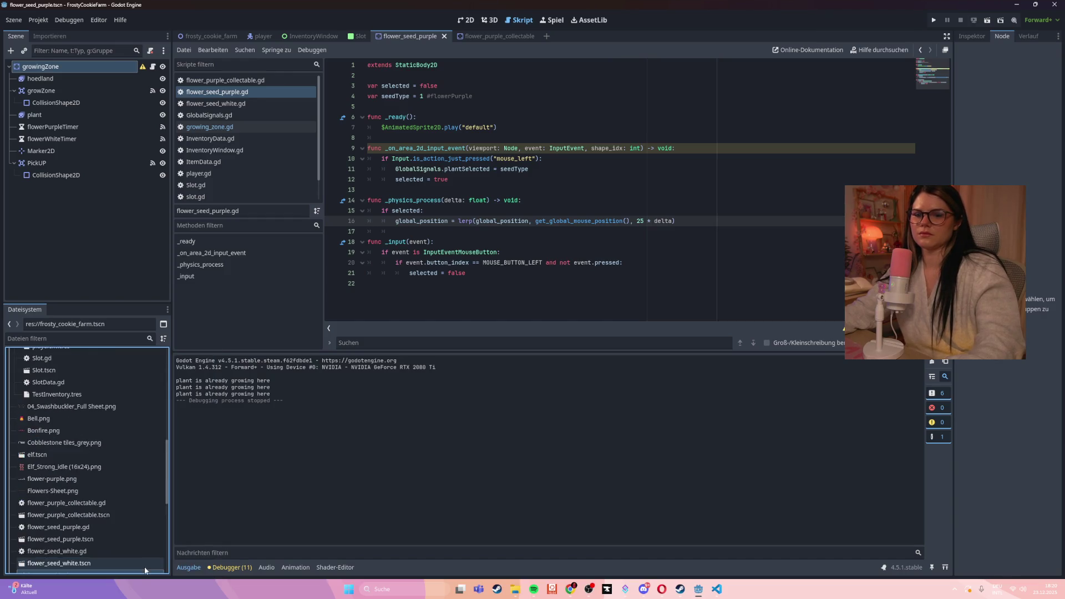
{"action": "scroll", "coordinate": [116, 542], "scroll_direction": "down", "scroll_amount": 5}
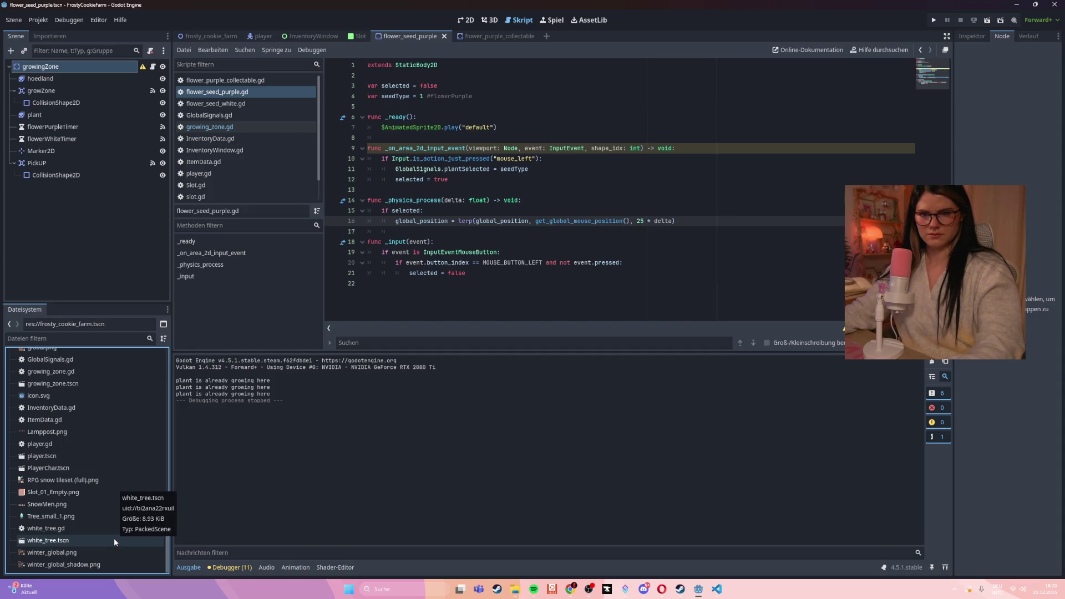
- Open growing_zone.tscn and show it in the 2D scene view
{"action": "left_click", "coordinate": [56, 384]}
{"action": "double_click", "coordinate": [56, 384]}
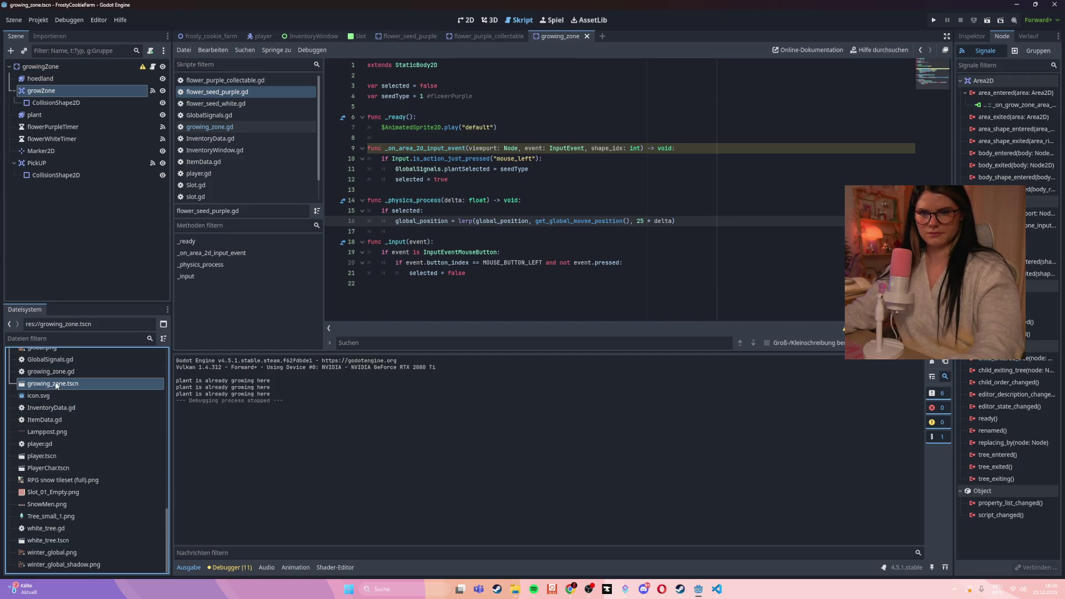
{"action": "left_click", "coordinate": [466, 22]}
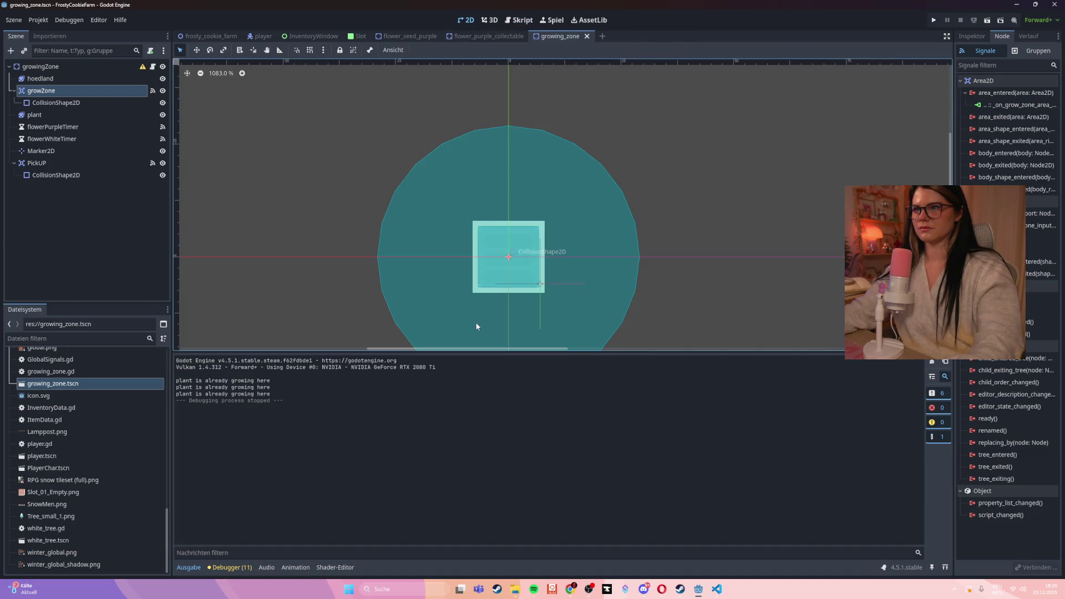
{"action": "left_click", "coordinate": [499, 118]}
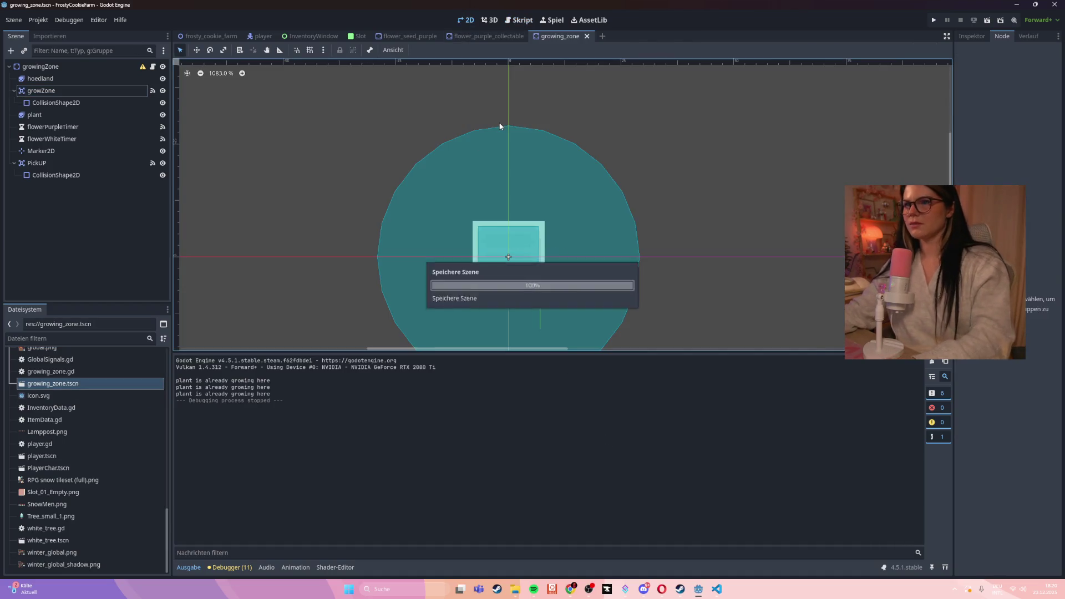
- Close and reopen flower_seed_purple.tscn, then inspect the growingZone root node's properties
{"action": "left_click", "coordinate": [392, 37]}
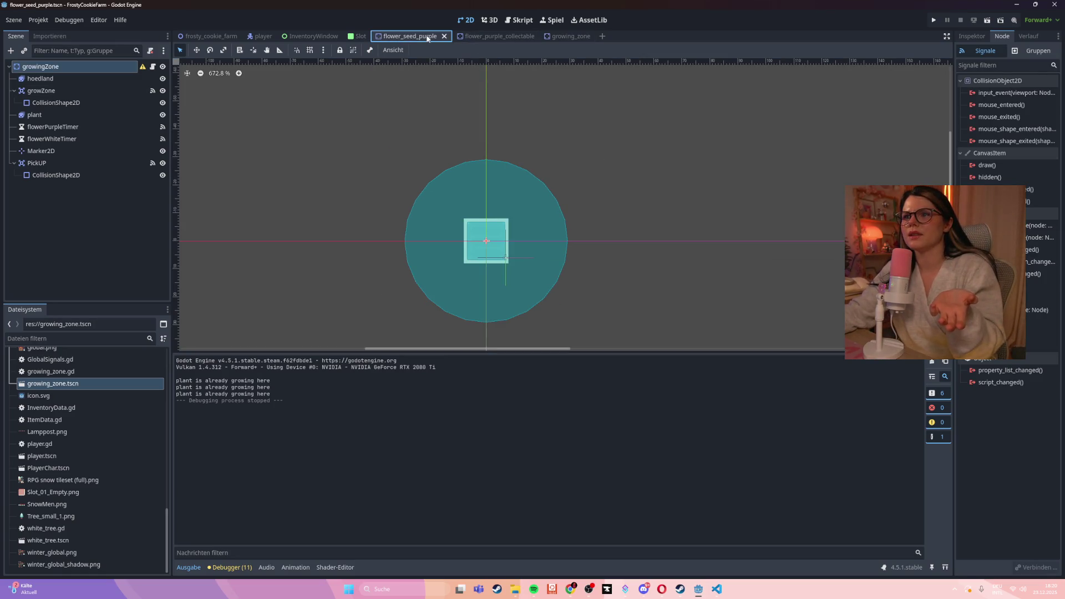
{"action": "left_click", "coordinate": [445, 37]}
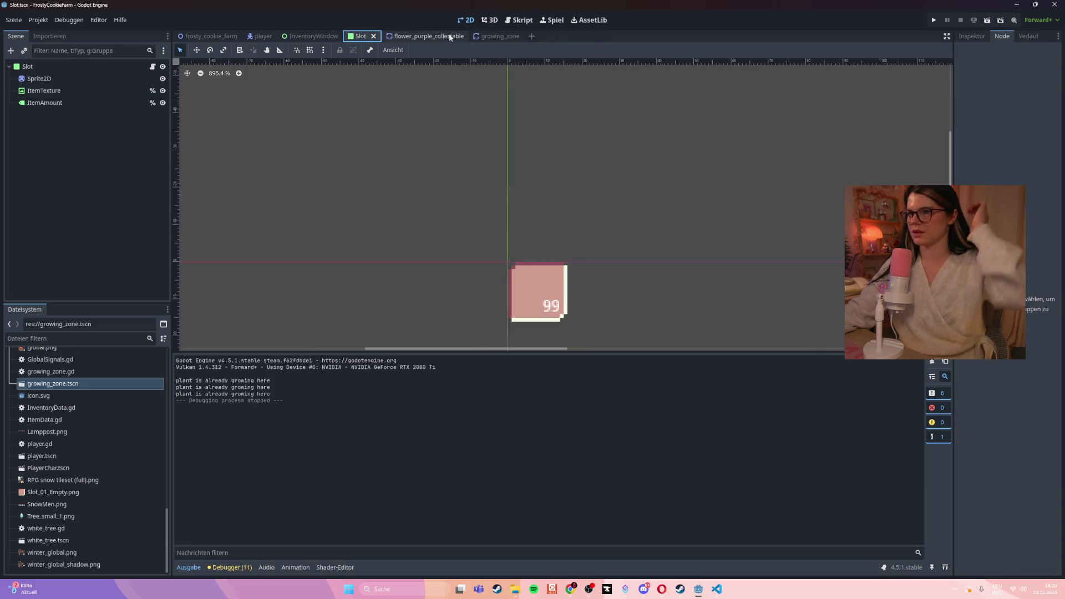
{"action": "scroll", "coordinate": [55, 471], "scroll_direction": "up", "scroll_amount": 5}
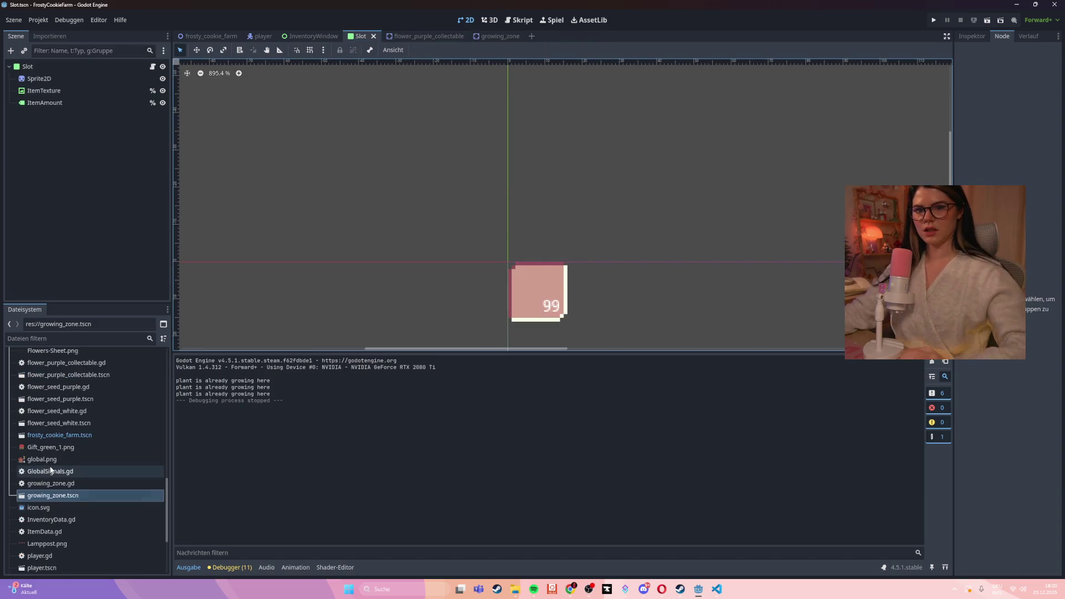
{"action": "scroll", "coordinate": [64, 444], "scroll_direction": "down", "scroll_amount": 2}
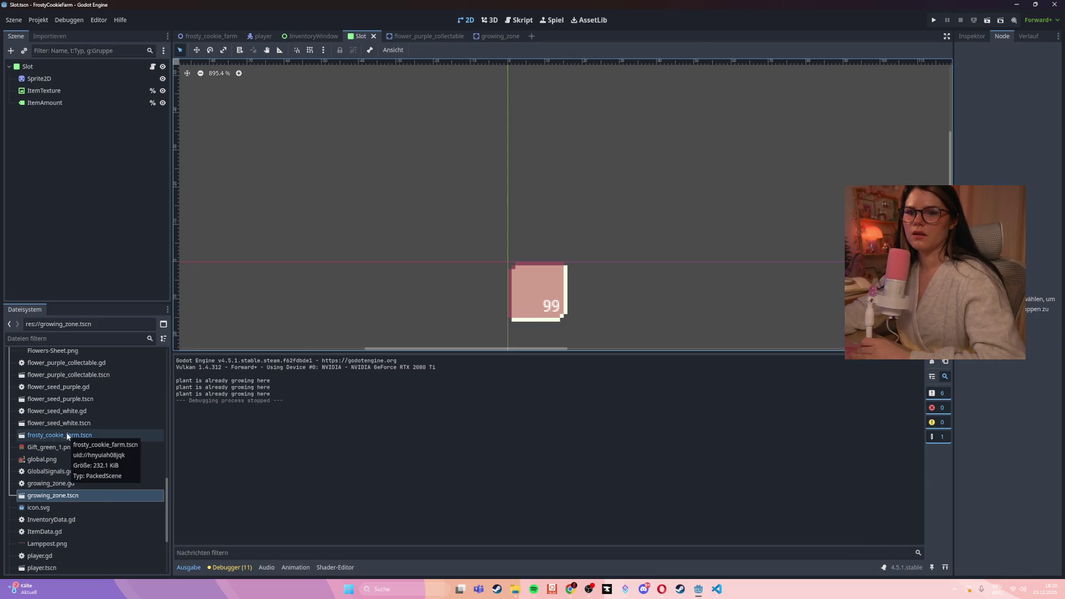
{"action": "left_click", "coordinate": [92, 398]}
{"action": "double_click", "coordinate": [92, 399]}
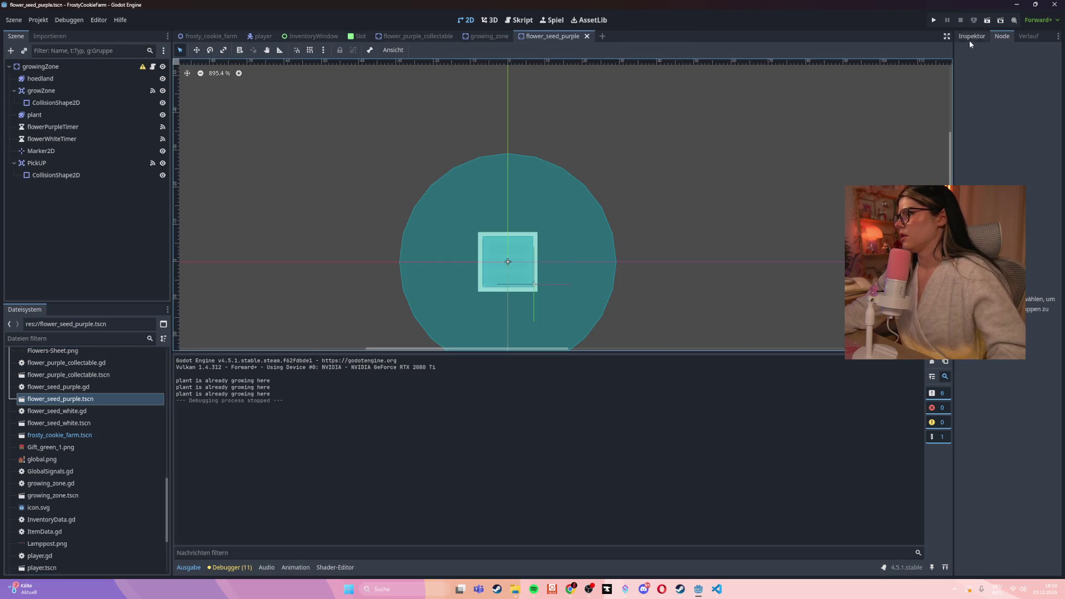
{"action": "left_click", "coordinate": [1018, 37]}
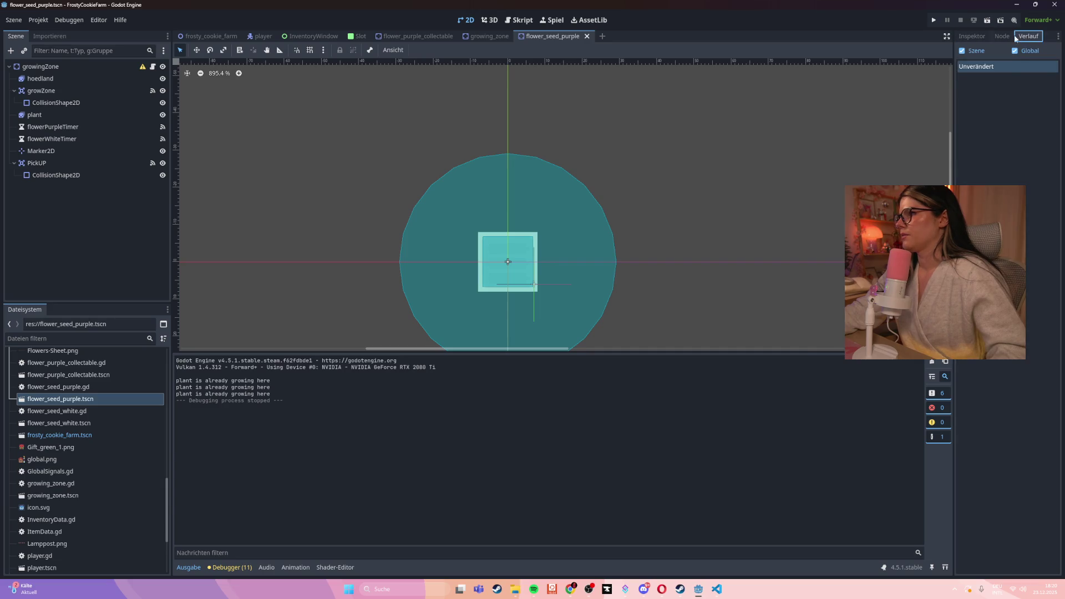
{"action": "left_click", "coordinate": [980, 38]}
{"action": "left_click", "coordinate": [98, 66]}
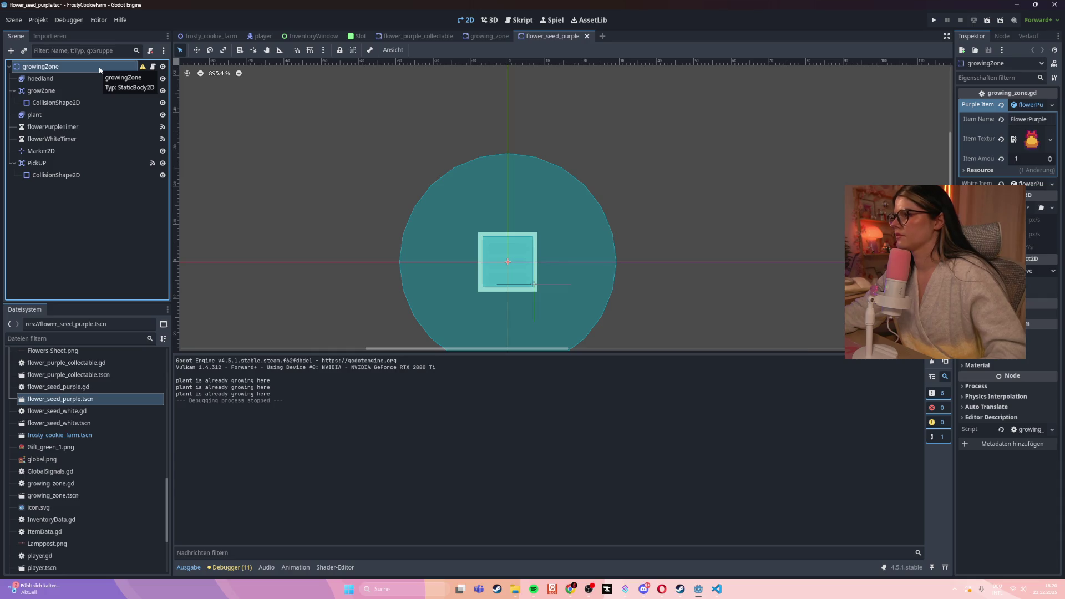
- Playtest the grow zone by walking the player along the street, then stop the game
{"action": "key", "text": "F5"}
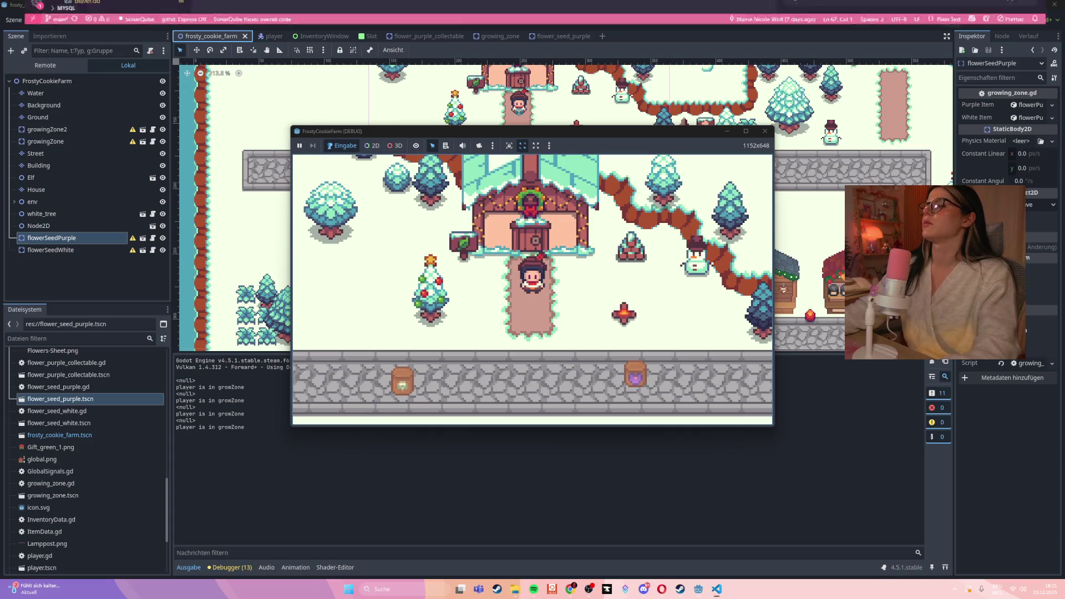
{"action": "key", "text": "Down"}
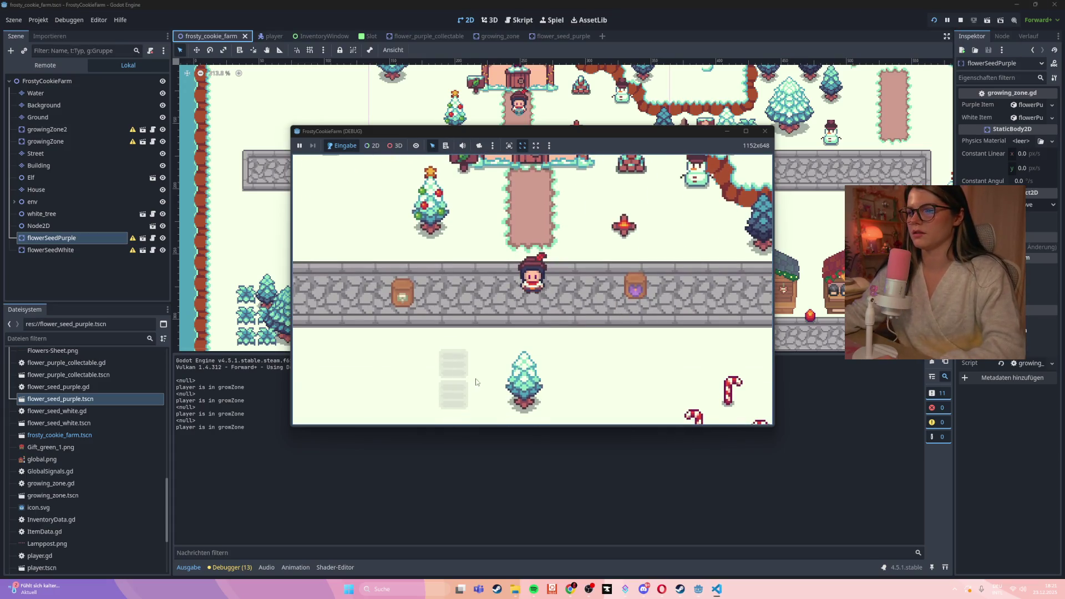
{"action": "key", "text": "Right"}
{"action": "key", "text": "Down"}
{"action": "key", "text": "Left"}
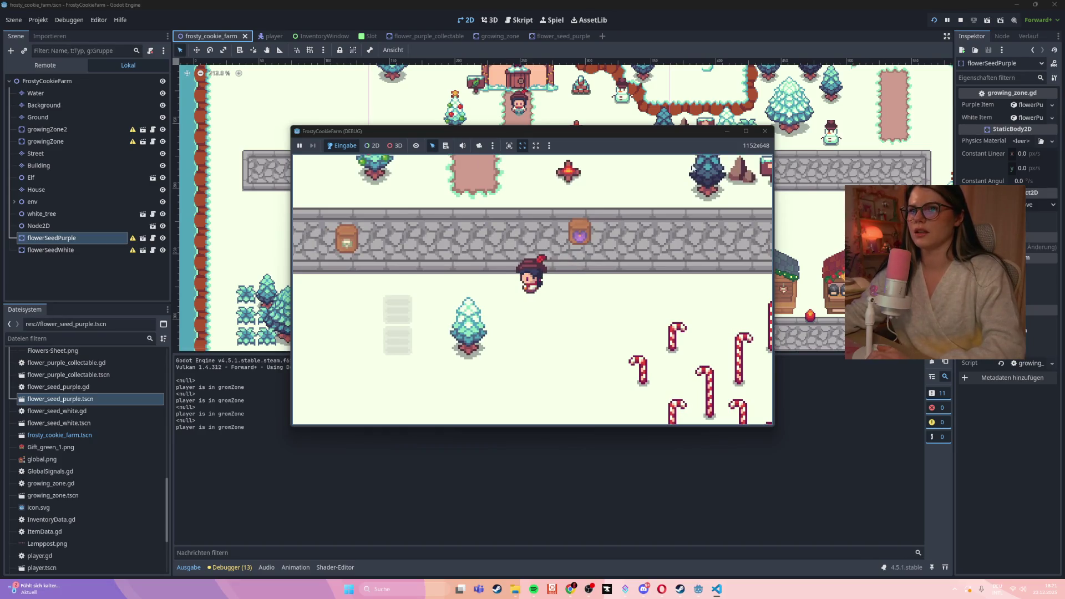
{"action": "left_click", "coordinate": [766, 131]}
- Select nodes in the growing_zone scene and switch to the Script workspace showing flower_seed_purple.gd
{"action": "left_click", "coordinate": [501, 37]}
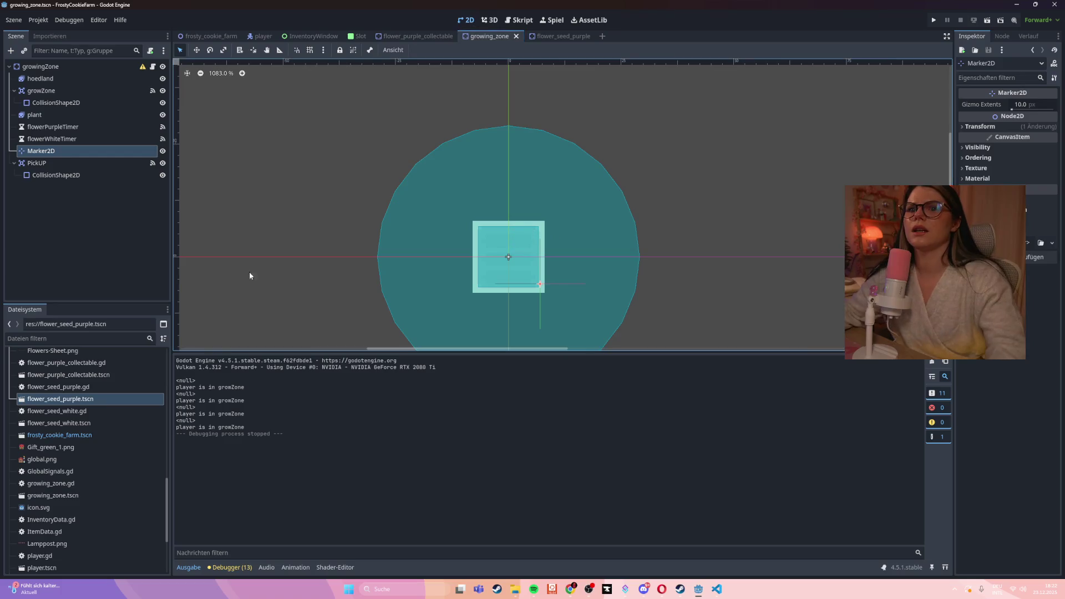
{"action": "left_click", "coordinate": [115, 176]}
{"action": "left_click", "coordinate": [92, 151]}
{"action": "left_click", "coordinate": [88, 164]}
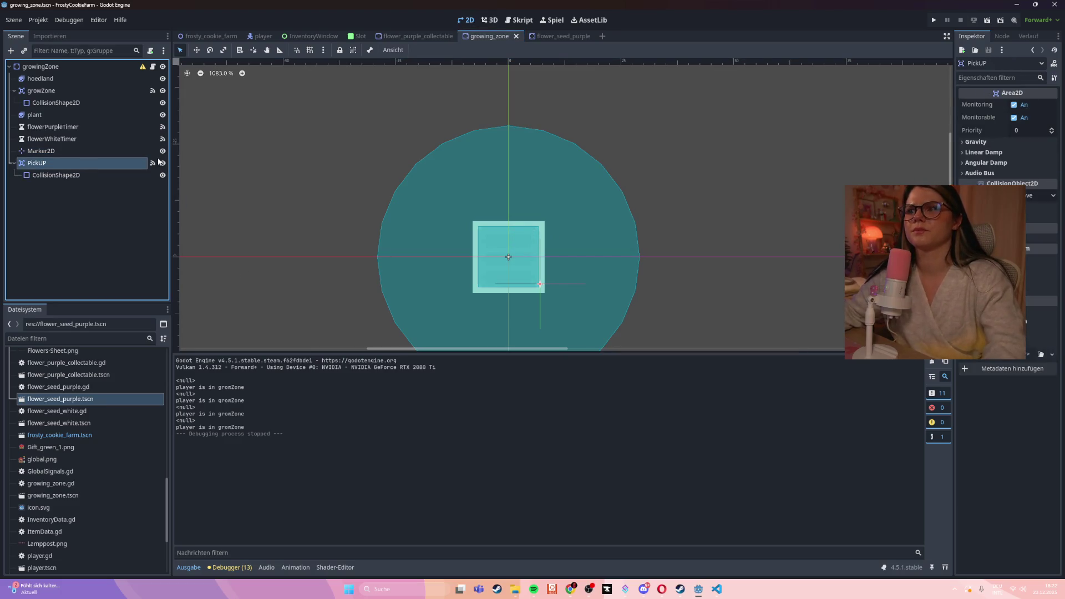
{"action": "left_click", "coordinate": [519, 20]}
{"action": "left_click", "coordinate": [565, 206]}
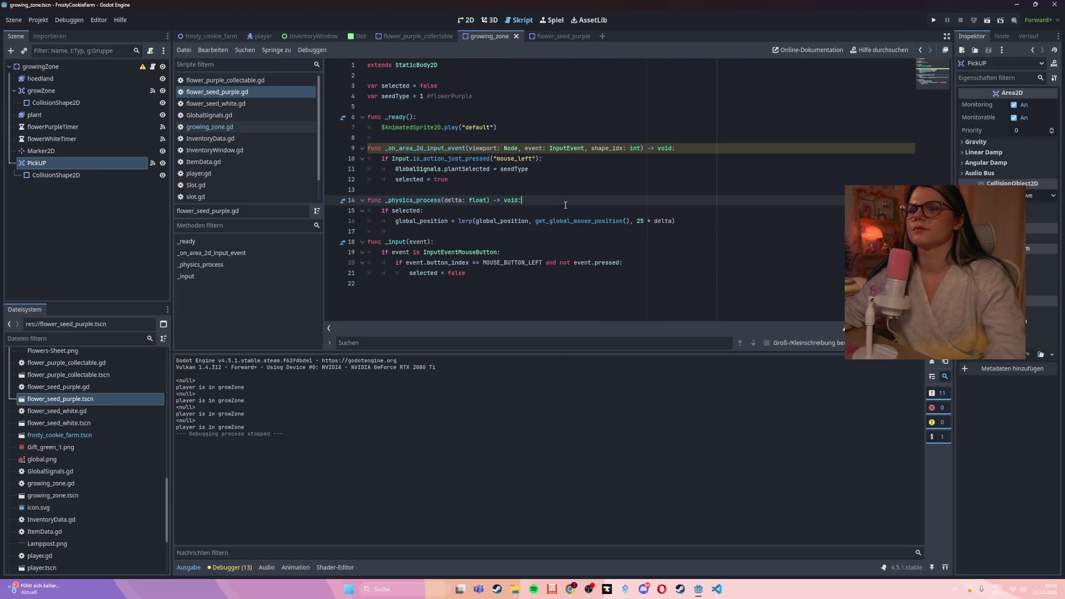
- In growing_zone.gd, delete the mouse-button check and its return from _on_grow_zone_input_event
{"action": "left_click", "coordinate": [476, 273]}
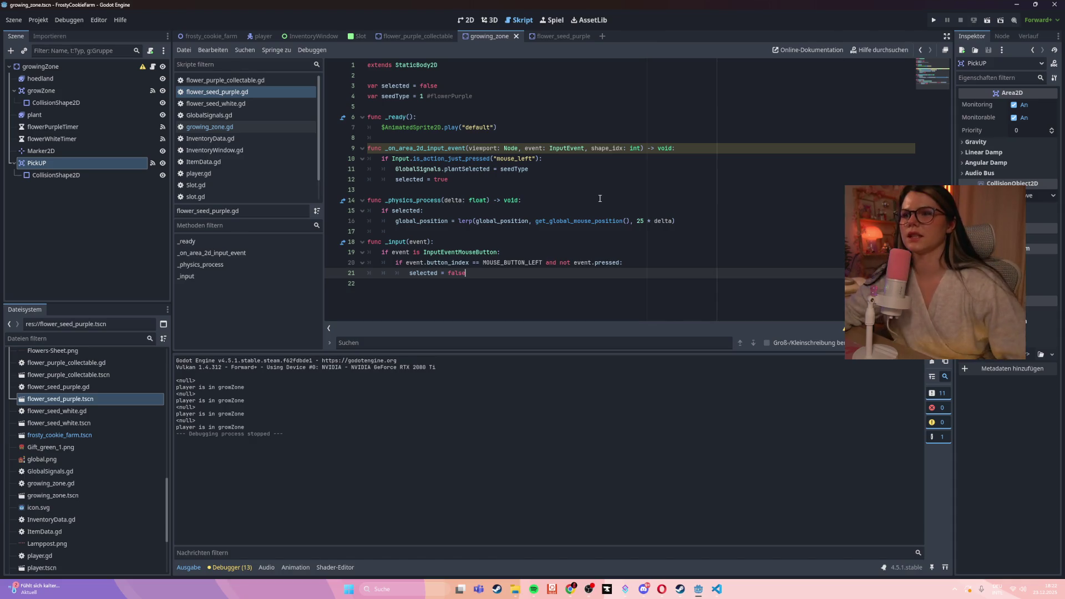
{"action": "left_click", "coordinate": [560, 170]}
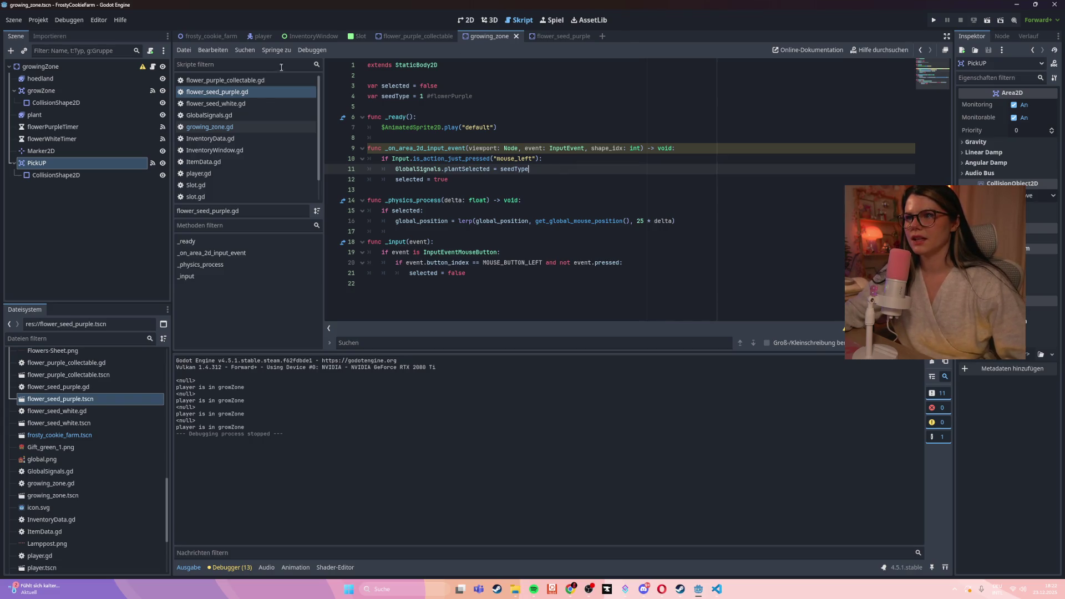
{"action": "left_click", "coordinate": [213, 139]}
{"action": "left_click", "coordinate": [221, 129]}
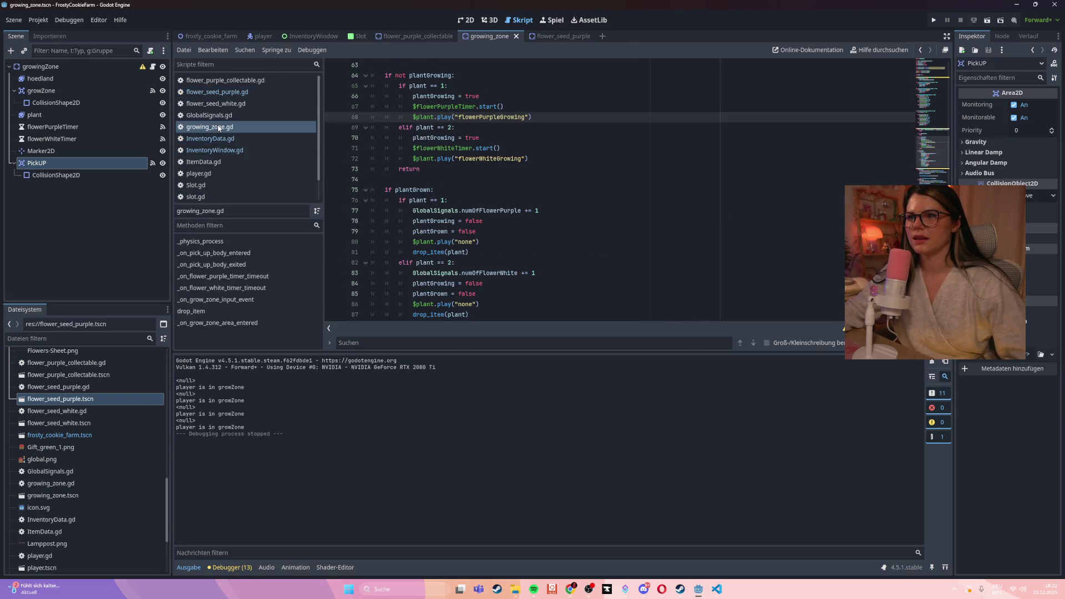
{"action": "scroll", "coordinate": [593, 220], "scroll_direction": "up", "scroll_amount": 5}
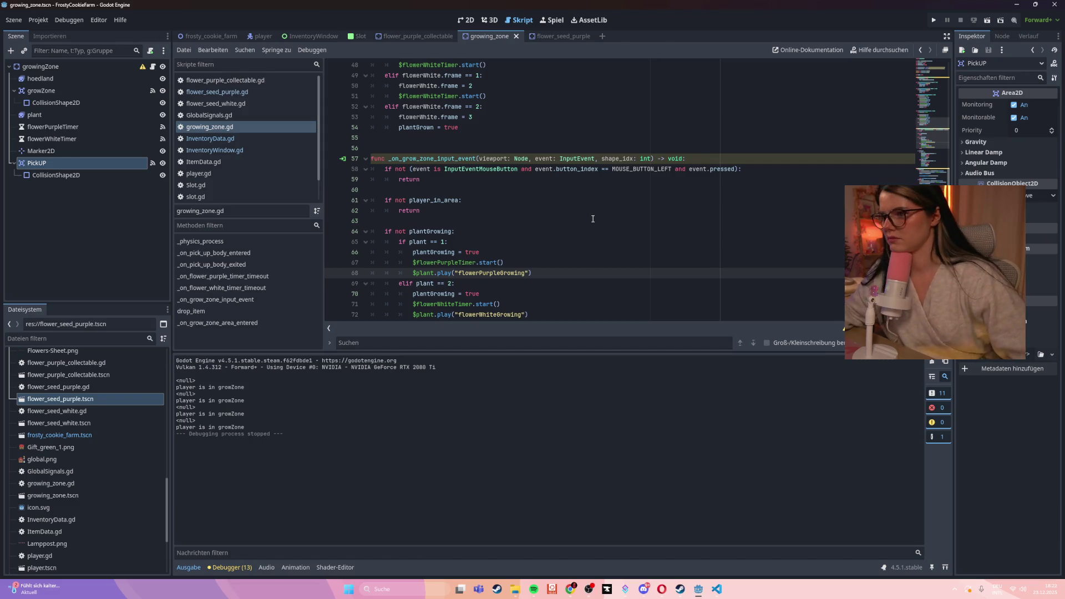
{"action": "left_click", "coordinate": [447, 185]}
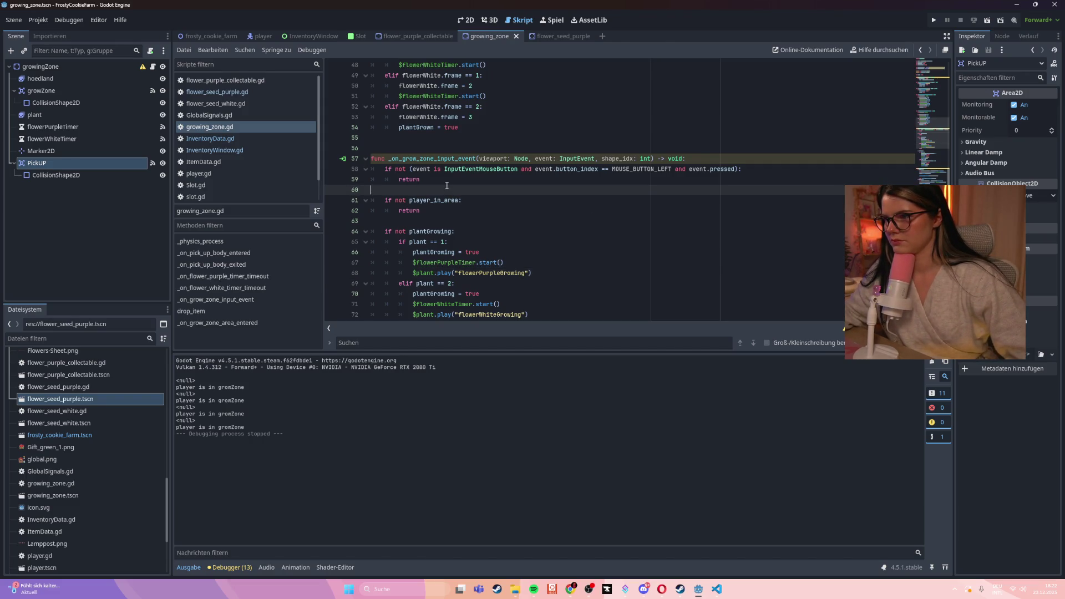
{"action": "left_click_drag", "start_coordinate": [448, 185], "coordinate": [370, 168]}
{"action": "key", "text": "BackSpace"}
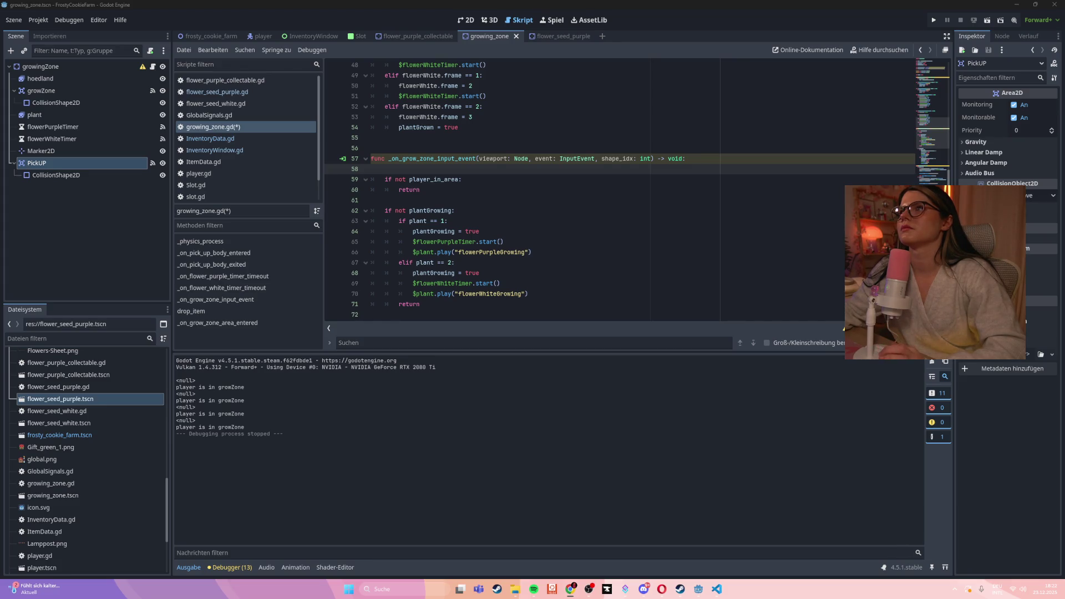
{"action": "left_click", "coordinate": [393, 166]}
{"action": "key", "text": "BackSpace"}
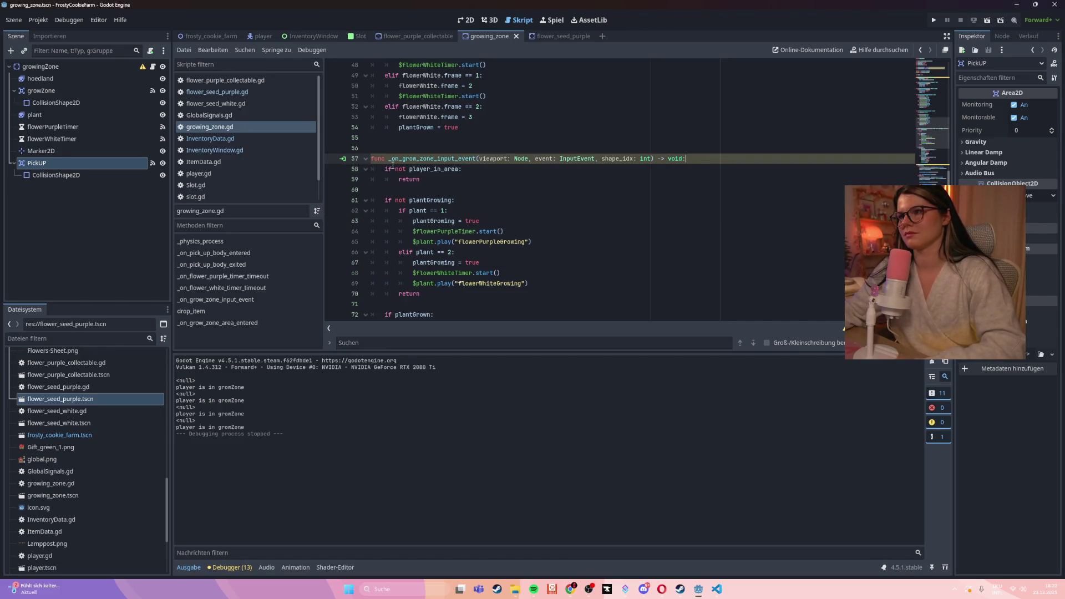
- Select the growZone node and list its Area2D signals in the Node tab
{"action": "left_click", "coordinate": [55, 150]}
{"action": "left_click", "coordinate": [76, 91]}
{"action": "left_click", "coordinate": [1000, 36]}
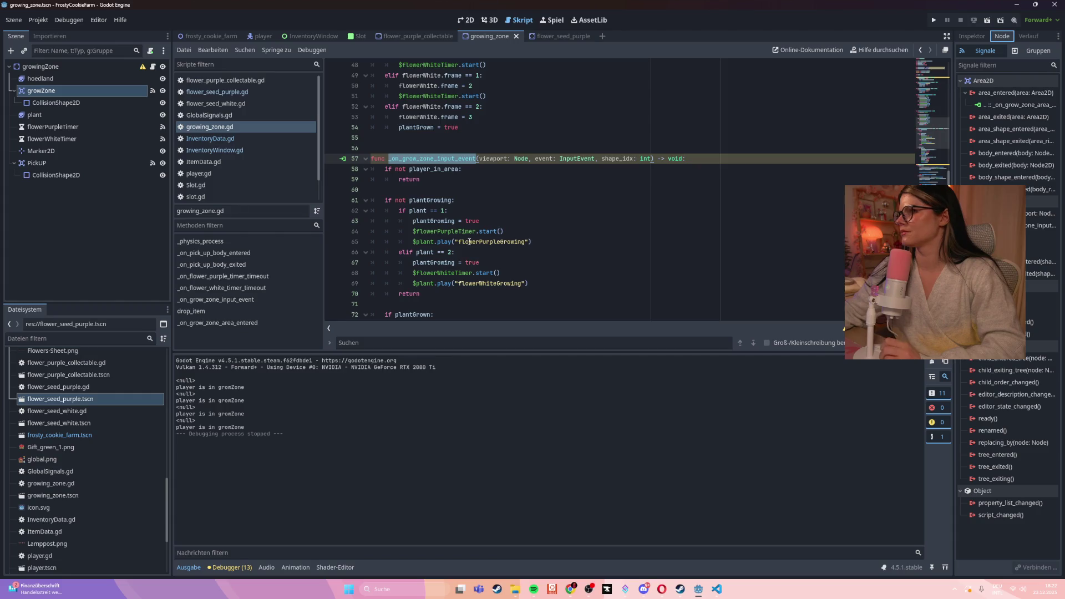
{"action": "scroll", "coordinate": [522, 268], "scroll_direction": "down", "scroll_amount": 12}
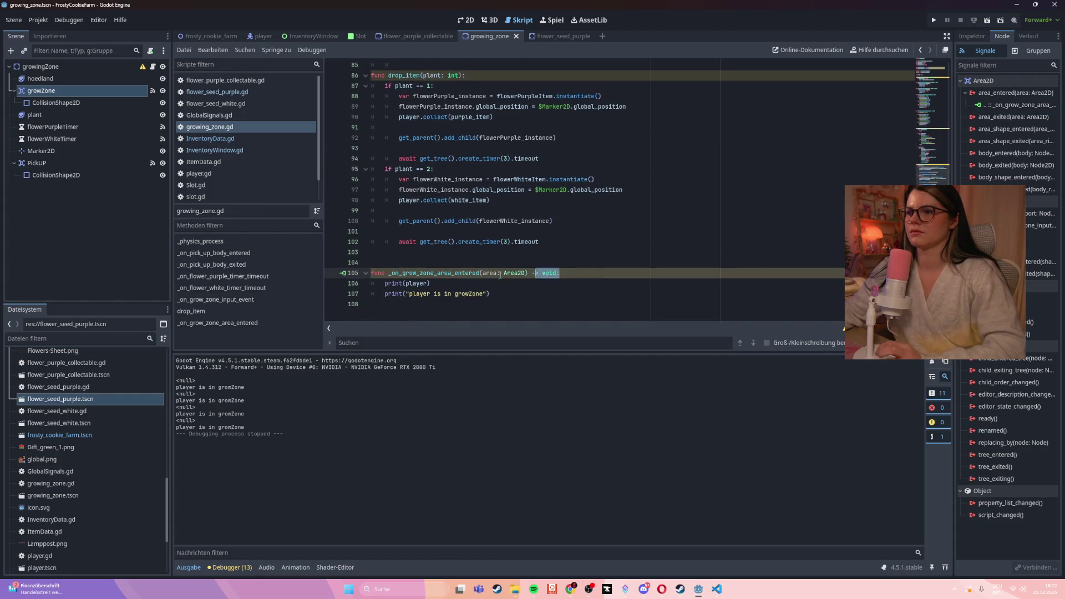
- Replace line 57's handler header with the _on_grow_zone_area_entered(area: Area2D) header from line 105
{"action": "triple_click", "coordinate": [484, 272]}
{"action": "key", "text": "ctrl+c"}
{"action": "scroll", "coordinate": [484, 269], "scroll_direction": "up", "scroll_amount": 12}
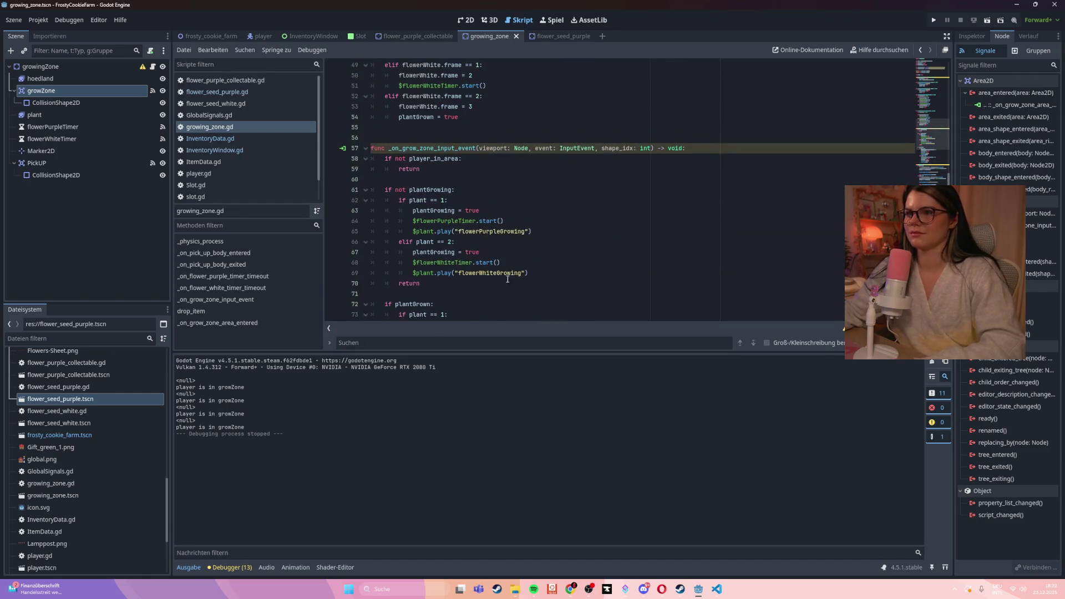
{"action": "left_click_drag", "start_coordinate": [501, 149], "coordinate": [686, 149]}
{"action": "left_click_drag", "start_coordinate": [467, 154], "coordinate": [361, 150]}
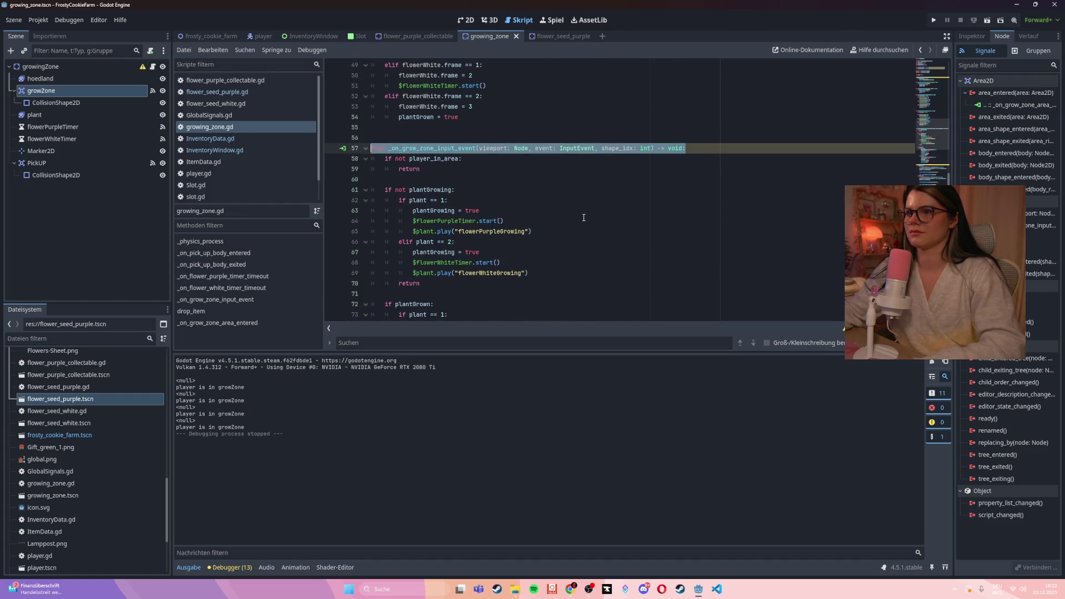
{"action": "key", "text": "ctrl+v"}
- Delete the duplicate print-only area_entered function at line 105 and save growing_zone.gd
{"action": "scroll", "coordinate": [594, 211], "scroll_direction": "down", "scroll_amount": 2}
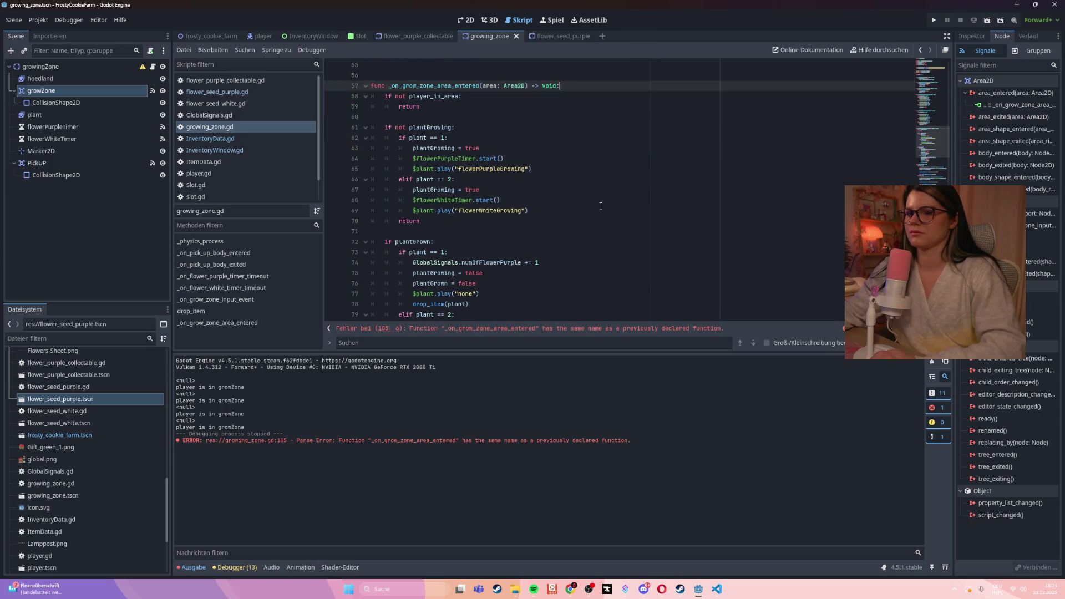
{"action": "scroll", "coordinate": [601, 206], "scroll_direction": "down", "scroll_amount": 10}
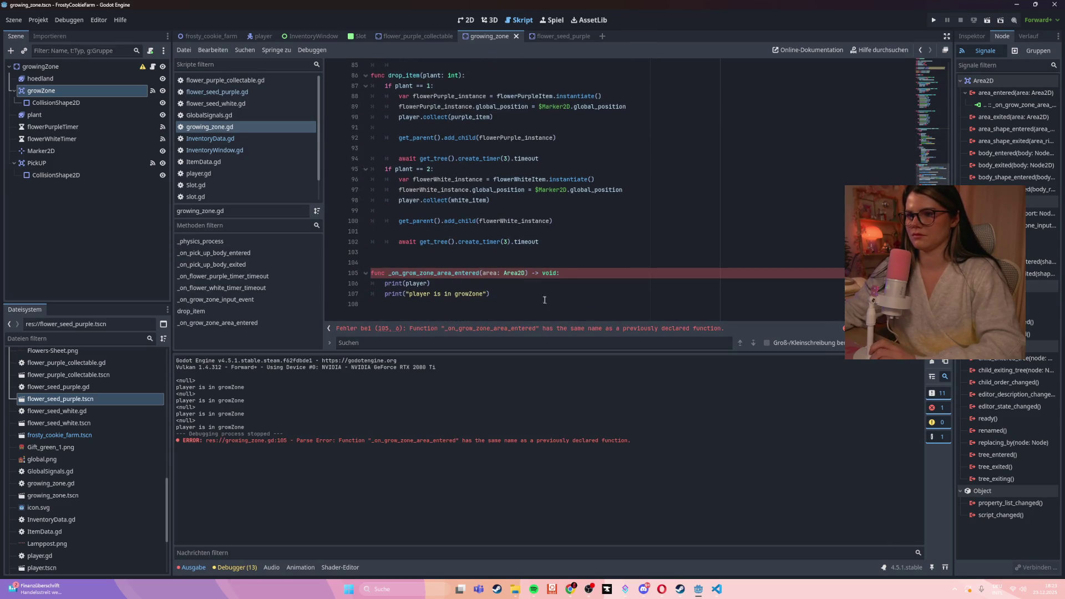
{"action": "left_click_drag", "start_coordinate": [549, 298], "coordinate": [338, 271]}
{"action": "key", "text": "BackSpace"}
{"action": "key", "text": "BackSpace"}
{"action": "key", "text": "BackSpace"}
{"action": "key", "text": "ctrl+s"}
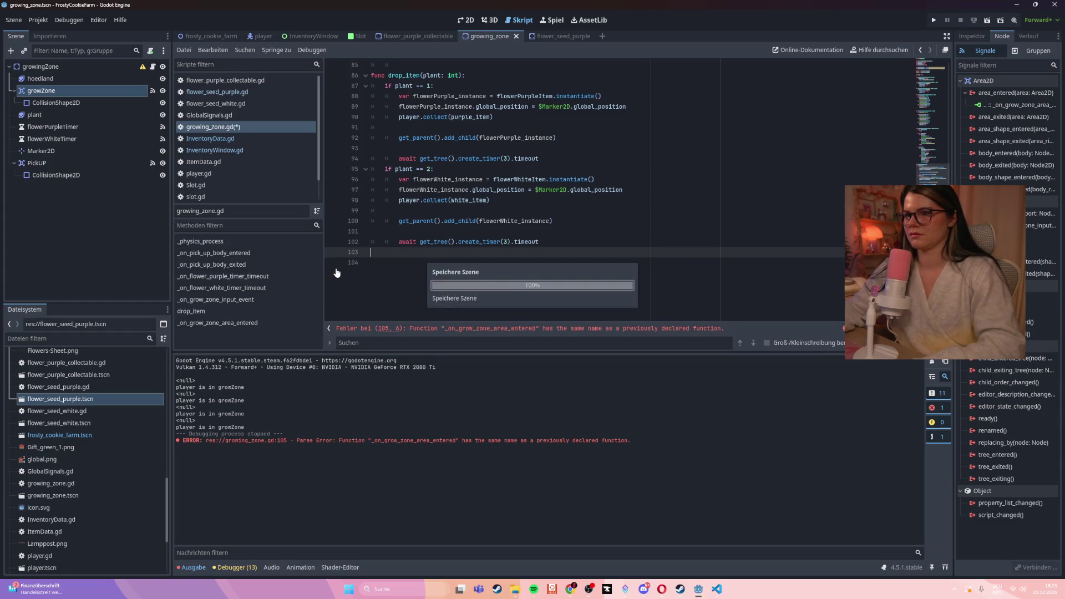
{"action": "scroll", "coordinate": [504, 255], "scroll_direction": "up", "scroll_amount": 7}
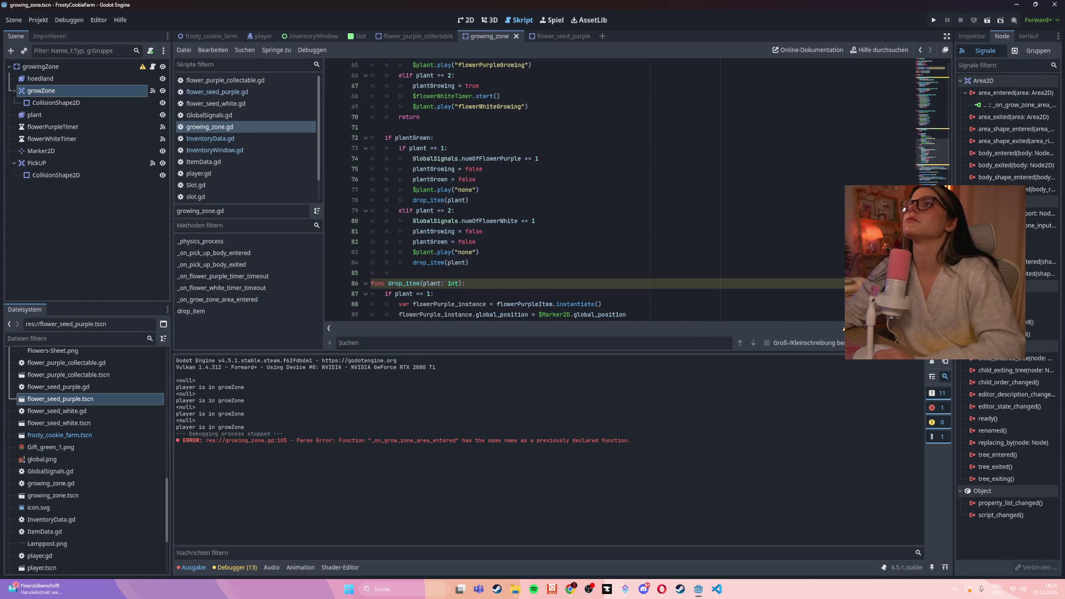
{"action": "scroll", "coordinate": [564, 198], "scroll_direction": "up", "scroll_amount": 4}
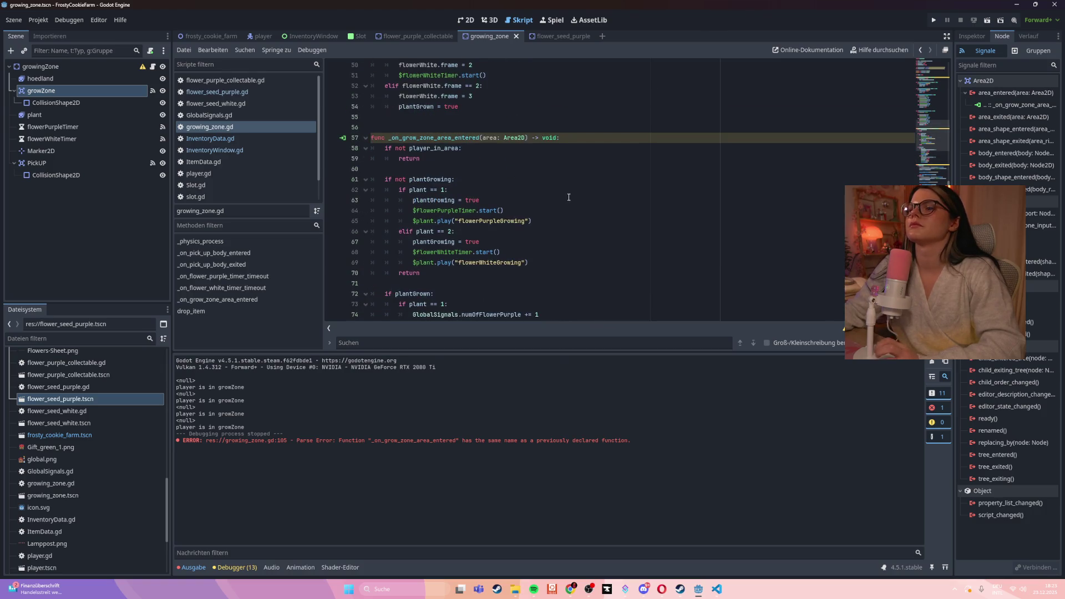
{"action": "scroll", "coordinate": [567, 196], "scroll_direction": "up", "scroll_amount": 6}
{"action": "scroll", "coordinate": [570, 196], "scroll_direction": "up", "scroll_amount": 11}
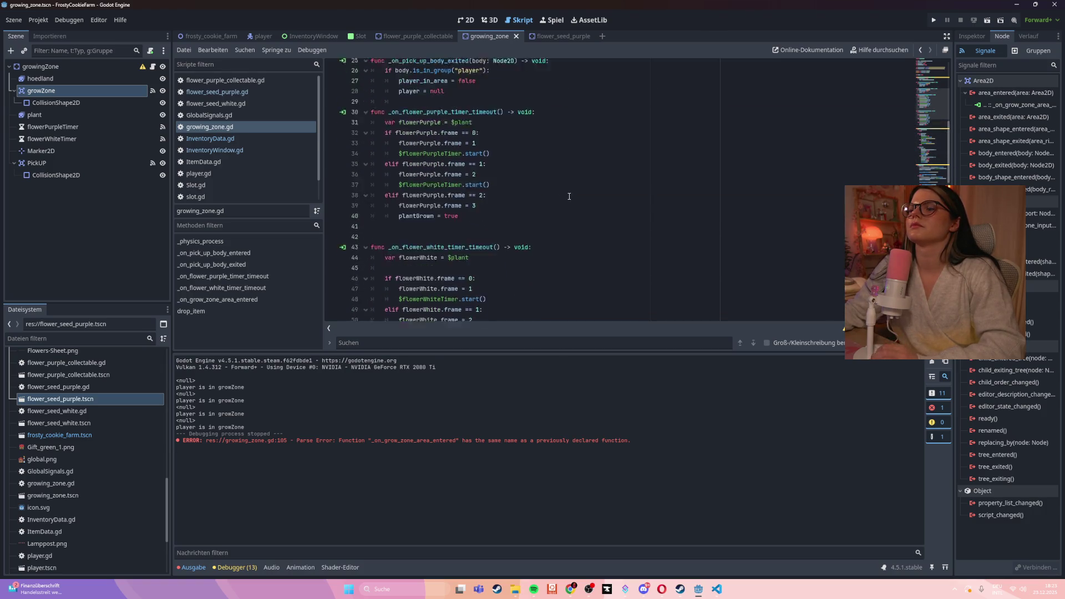
{"action": "scroll", "coordinate": [569, 195], "scroll_direction": "down", "scroll_amount": 2}
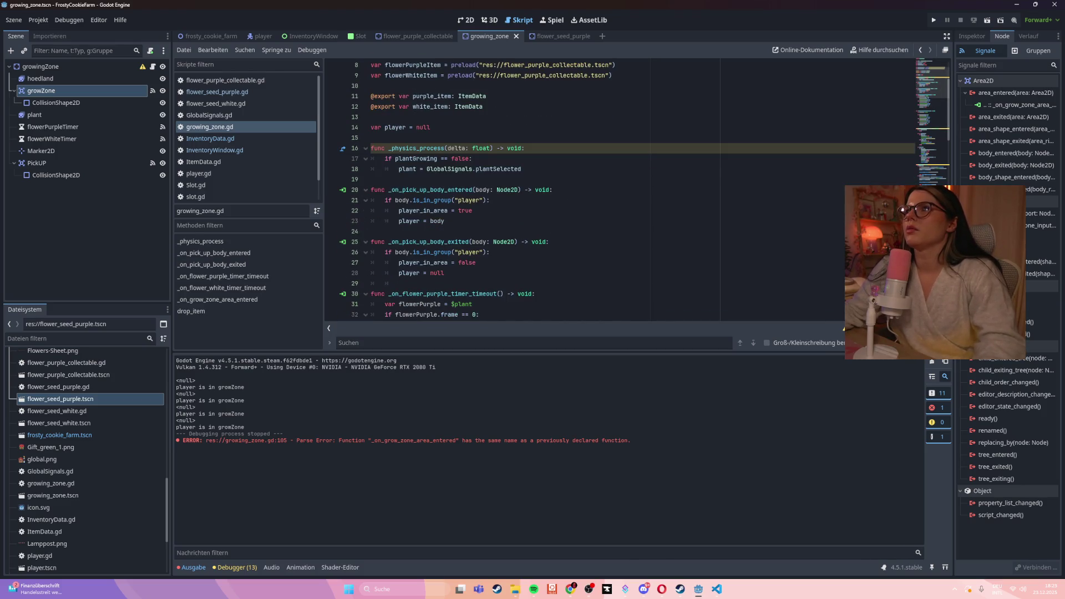
{"action": "scroll", "coordinate": [614, 228], "scroll_direction": "down", "scroll_amount": 3}
{"action": "scroll", "coordinate": [613, 228], "scroll_direction": "down", "scroll_amount": 5}
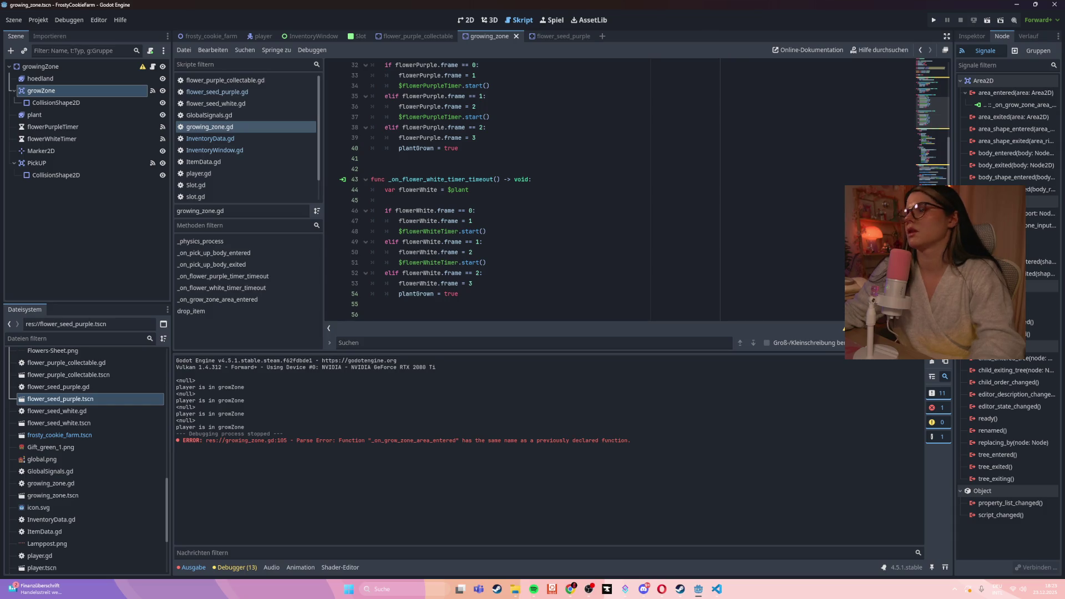
{"action": "scroll", "coordinate": [553, 196], "scroll_direction": "down", "scroll_amount": 2}
{"action": "scroll", "coordinate": [552, 196], "scroll_direction": "down", "scroll_amount": 1}
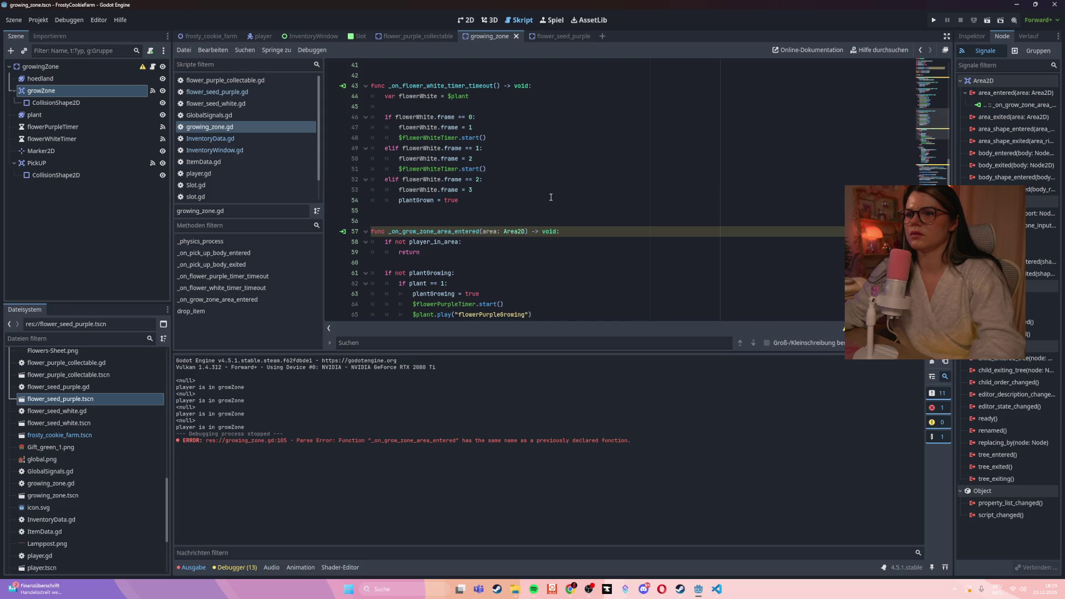
{"action": "scroll", "coordinate": [551, 197], "scroll_direction": "down", "scroll_amount": 3}
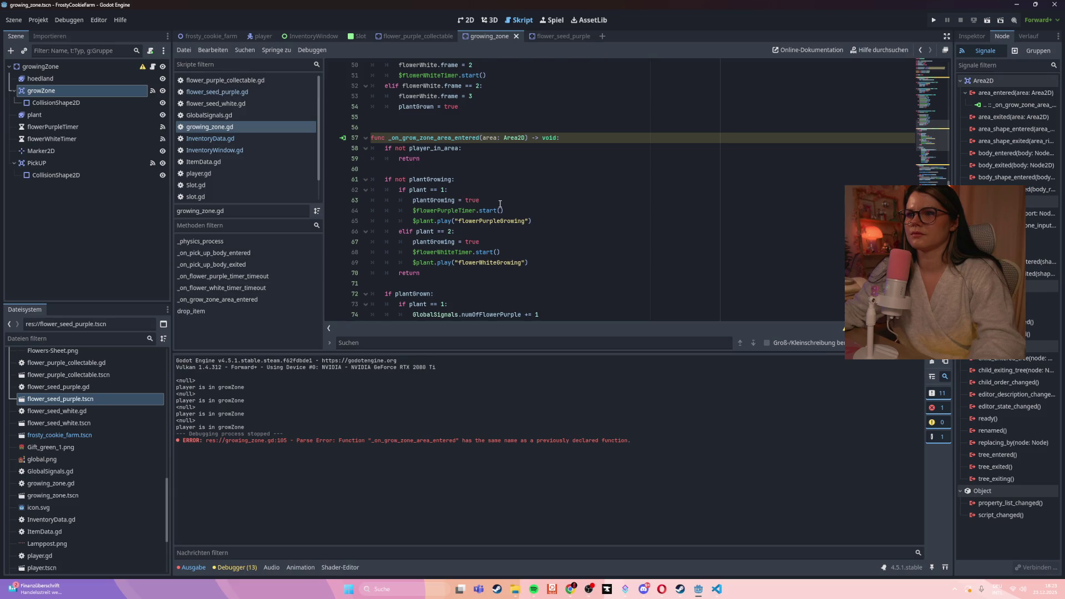
{"action": "scroll", "coordinate": [500, 204], "scroll_direction": "down", "scroll_amount": 10}
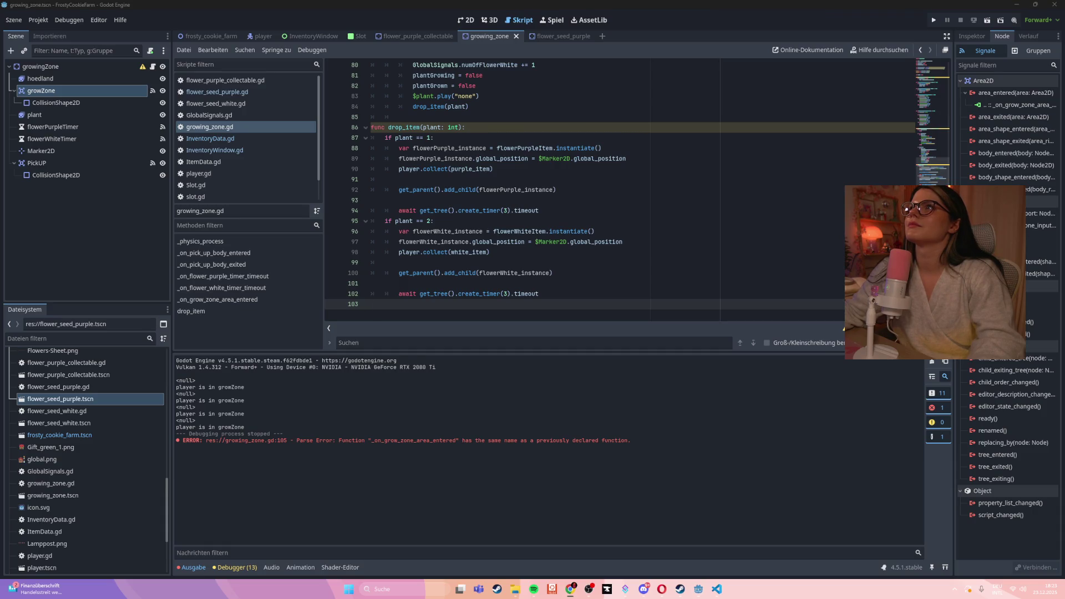
- Paste the _on_area_2d_input_event function at line 85 of growing_zone.gd and save
{"action": "left_click", "coordinate": [420, 117]}
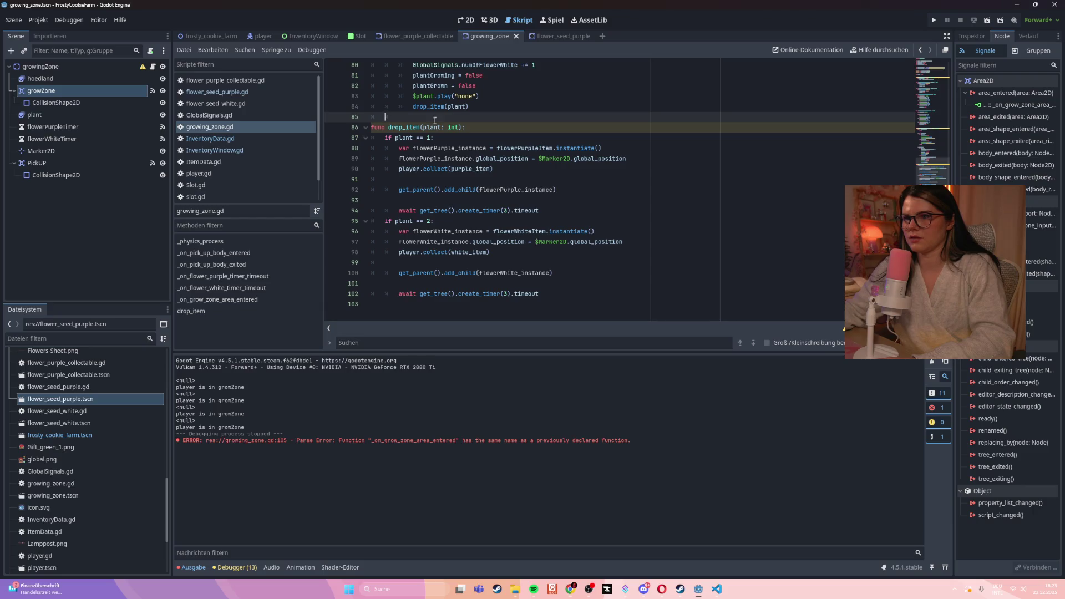
{"action": "type", "text": "func _on_area_2d_input_event(viewport: Node, event: InputEvent, shape_idx: int) -> void: \tif Input.is_action_just_pressed(\"mouse_left\"): \t\tif plantGrown: \t\t\tif plant == 1: \t\t\t\tGlobalSignals.numOfFlowerPurple += 1 \t\t\t\tplantGrowing = false \t\t\t\tplantGrown = false \t\t\t\t$plant.play(\"none\") \t\t\tif plant == 2: \t\t\t\tGlobalSignals.numOfFlowerWhite += 1 \t\t\t\tplantGrowing = false \t\t\t\tplantGrown = false \t\t\t\t$plant.play(\"none\") \t\t\telse: \t\t\t\tpass \t\t\t \t\t\tdrop_item(plant)"}
{"action": "key", "text": "ctrl+s"}
{"action": "left_click", "coordinate": [533, 113]}
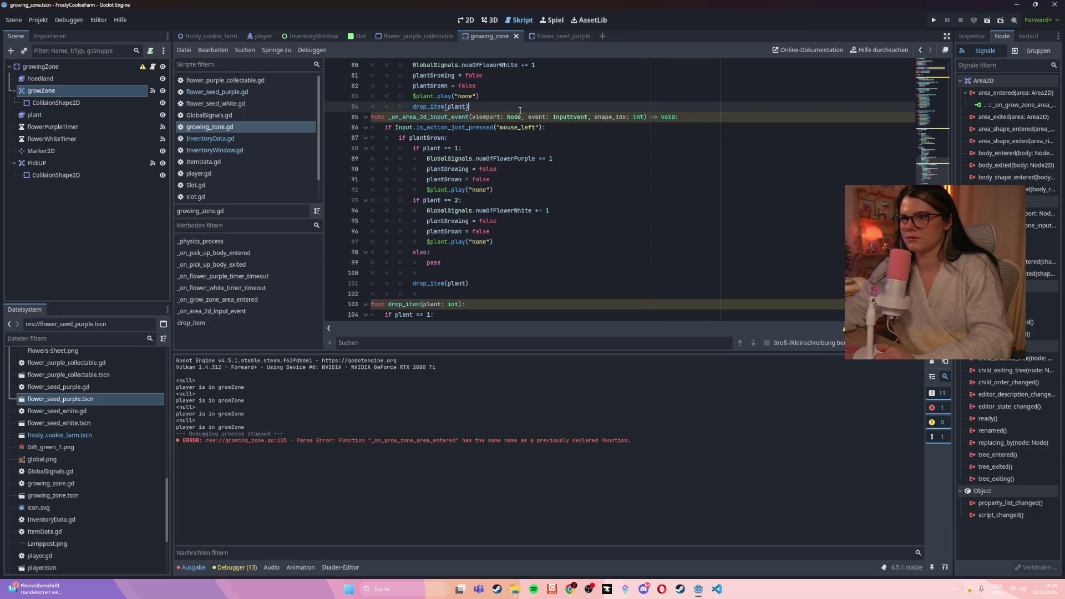
{"action": "key", "text": "Return"}
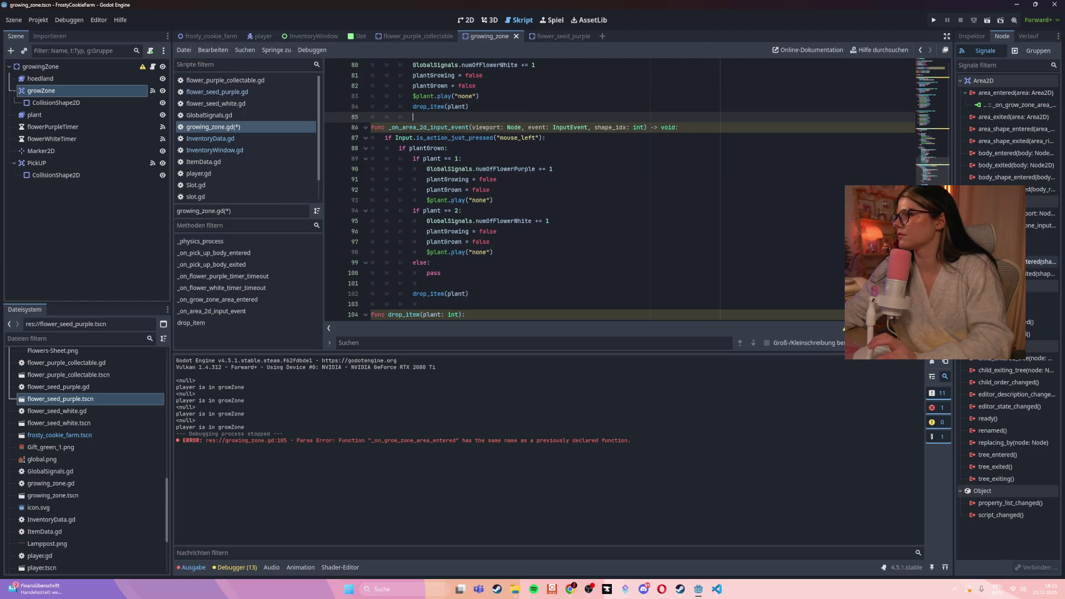
- Disconnect the old input_event connection and connect input_event to a new growZone handler
{"action": "right_click", "coordinate": [1021, 225]}
{"action": "left_click", "coordinate": [1035, 253]}
{"action": "left_click", "coordinate": [1041, 214]}
{"action": "double_click", "coordinate": [1041, 214]}
{"action": "left_click", "coordinate": [471, 392]}
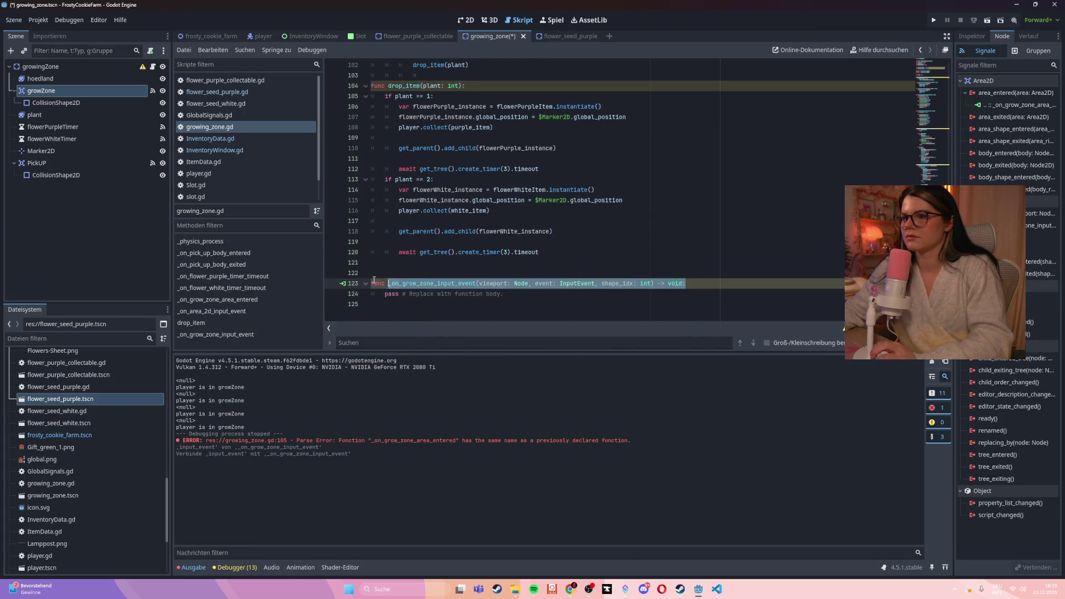
- Rename the pasted handler to _on_grow_zone_input_event and save the script
{"action": "scroll", "coordinate": [622, 250], "scroll_direction": "up", "scroll_amount": 6}
{"action": "scroll", "coordinate": [623, 249], "scroll_direction": "up", "scroll_amount": 1}
{"action": "left_click_drag", "start_coordinate": [679, 117], "coordinate": [370, 117]}
{"action": "type", "text": "func _on_grow_zone_input_event(viewport: Node, event: InputEvent, shape_idx: int) -> void:"}
{"action": "key", "text": "ctrl+s"}
- Delete the duplicate _on_grow_zone_input_event stub and launch the game with F5
{"action": "scroll", "coordinate": [557, 192], "scroll_direction": "down", "scroll_amount": 7}
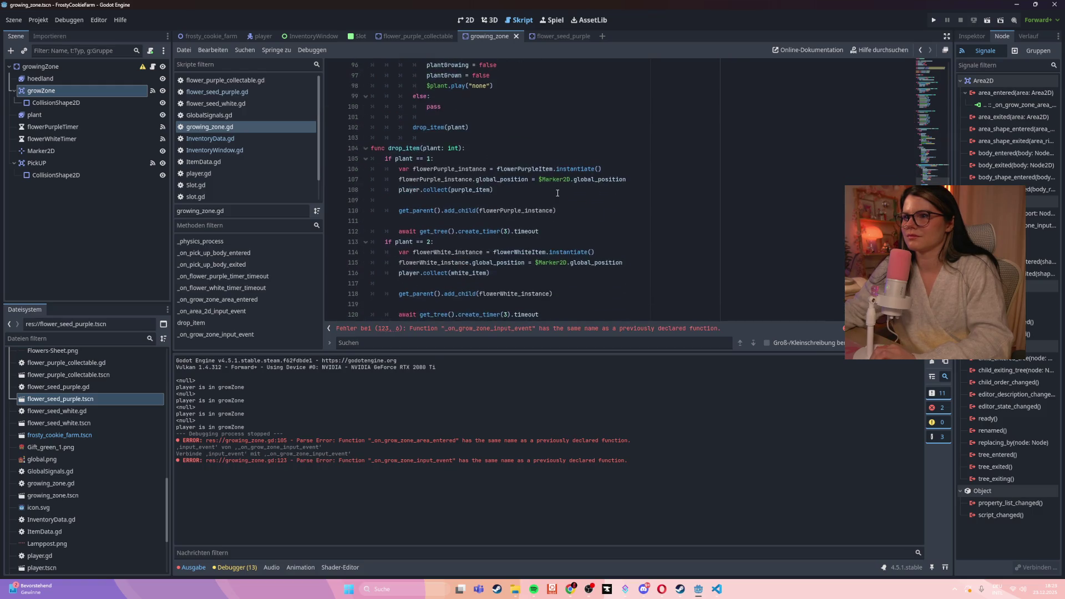
{"action": "left_click_drag", "start_coordinate": [377, 305], "coordinate": [358, 278]}
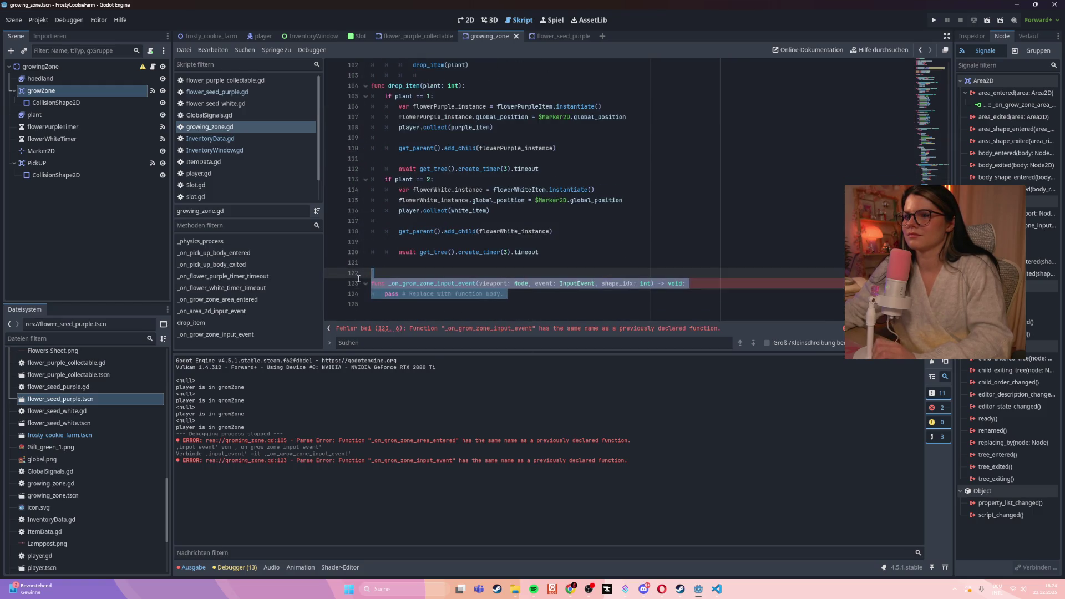
{"action": "key", "text": "BackSpace"}
{"action": "key", "text": "BackSpace"}
{"action": "key", "text": "BackSpace"}
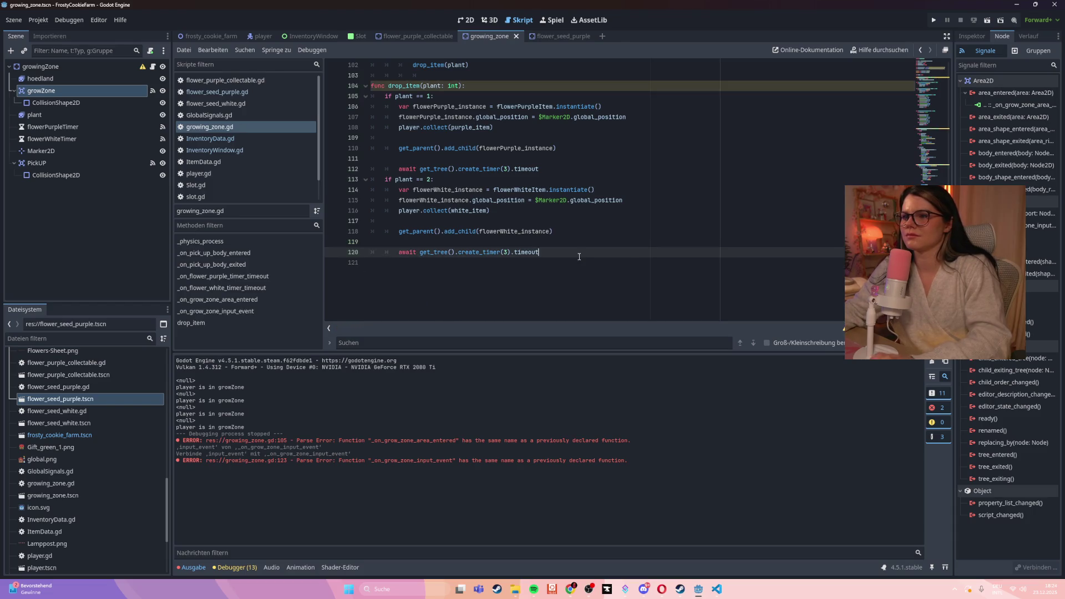
{"action": "scroll", "coordinate": [578, 257], "scroll_direction": "up", "scroll_amount": 3}
{"action": "key", "text": "F5"}
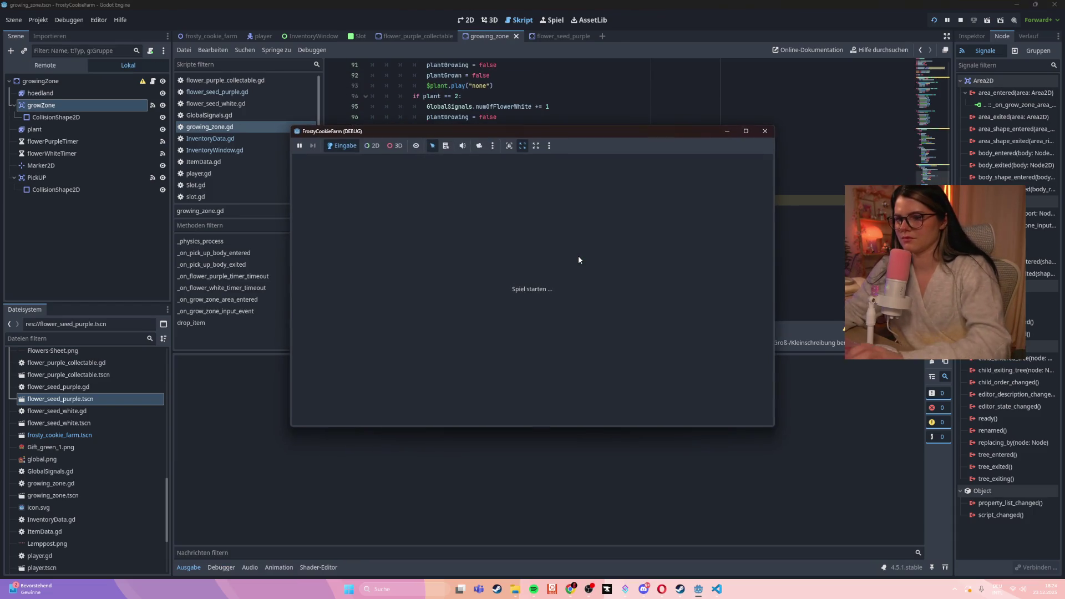
- Walk the player down past the road and left, stop the game, then switch to flower_seed_purple
{"action": "key", "text": "Down"}
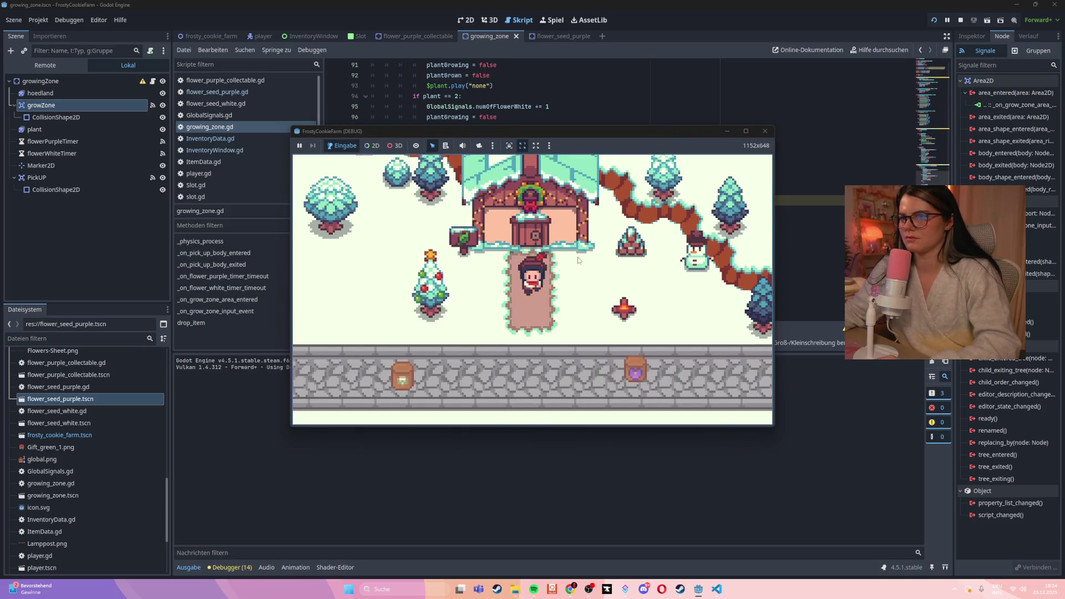
{"action": "key", "text": "Down"}
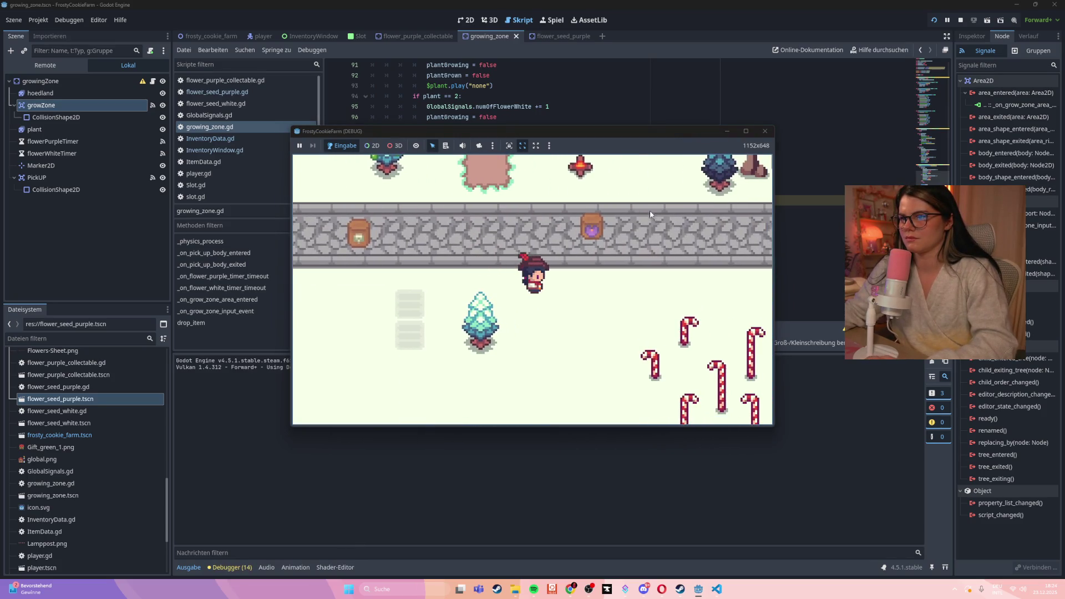
{"action": "key", "text": "Left"}
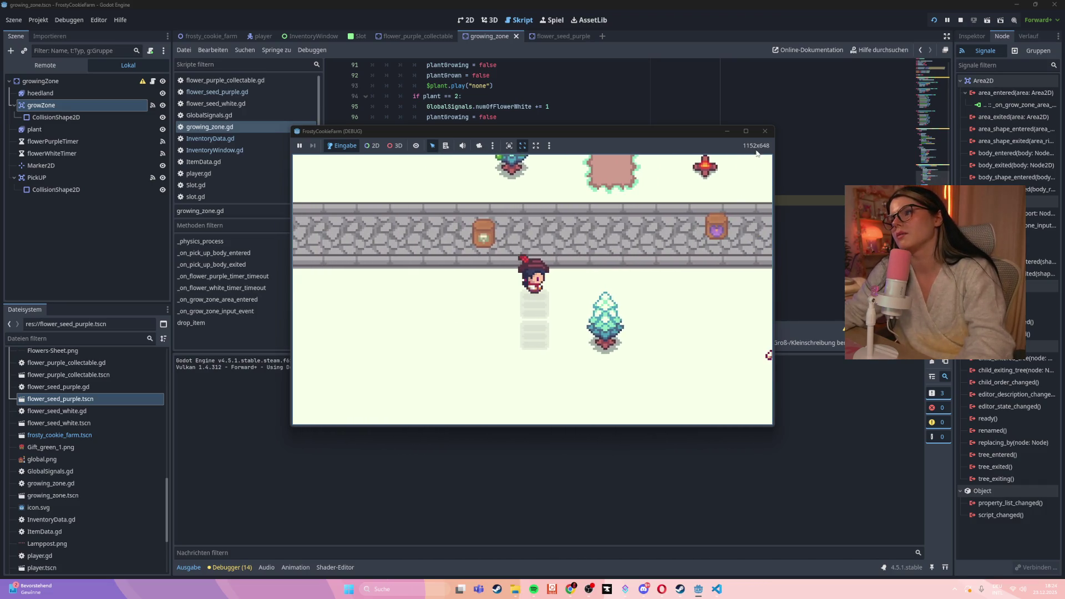
{"action": "left_click", "coordinate": [765, 131]}
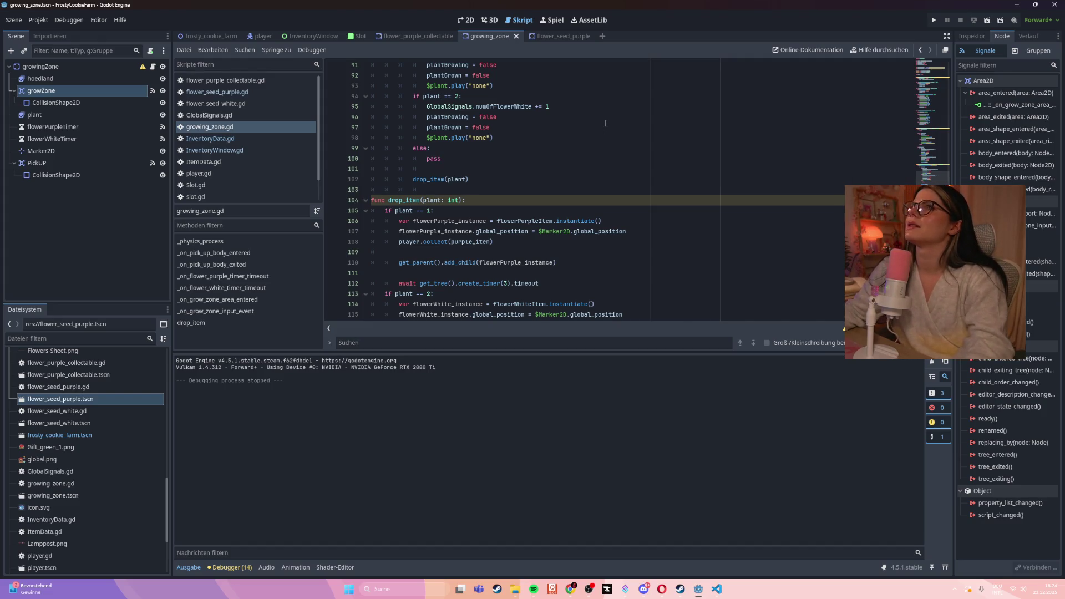
{"action": "left_click_drag", "start_coordinate": [562, 38], "coordinate": [462, 38]}
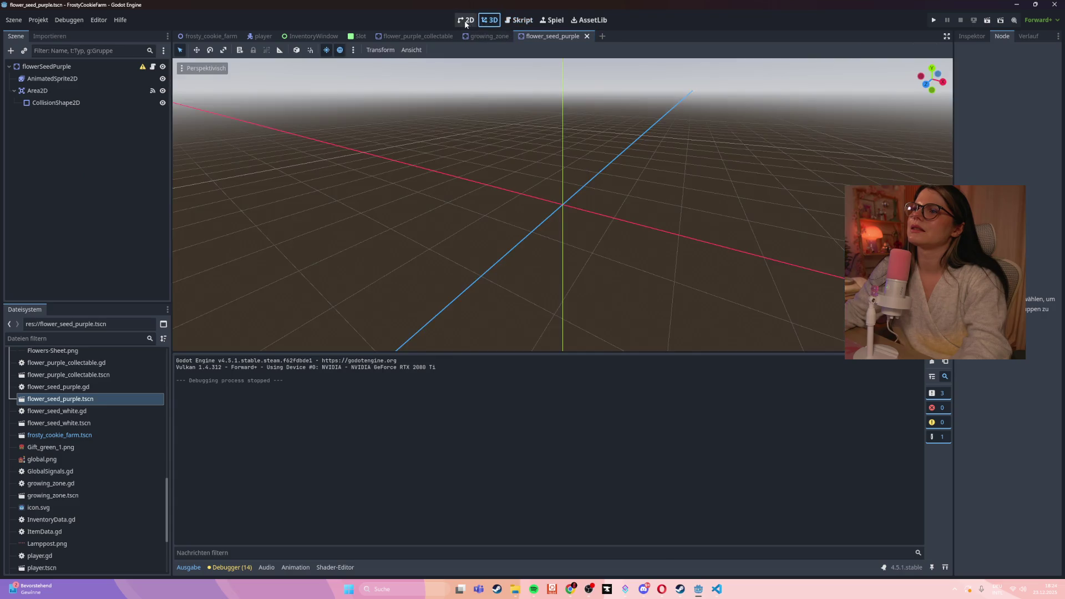
- Open flower_seed_purple.gd, connect the root's input_event signal to a new method, and save
{"action": "left_click", "coordinate": [47, 69]}
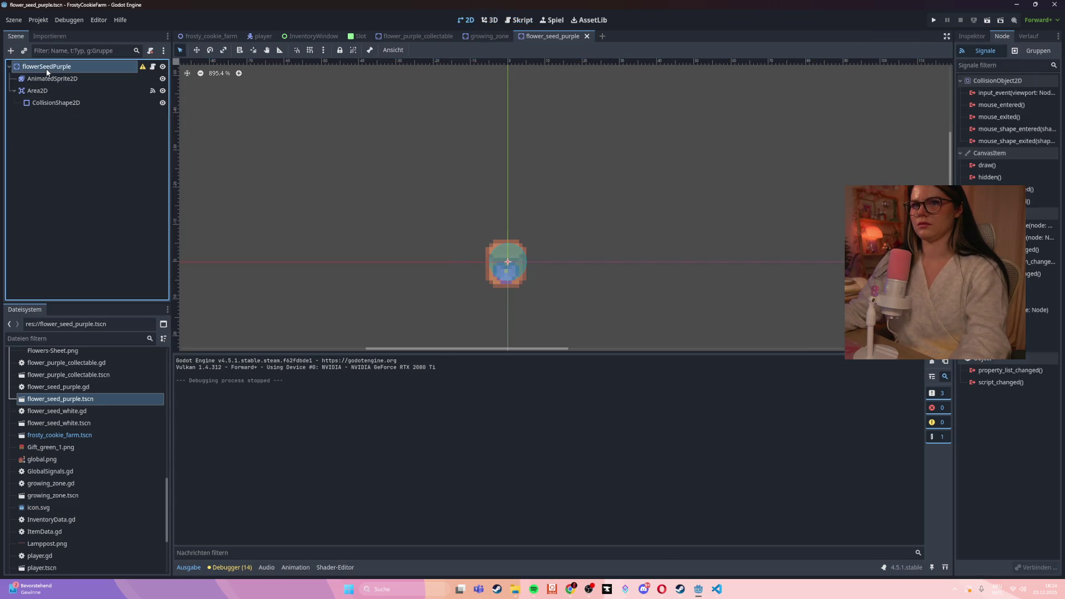
{"action": "left_click", "coordinate": [519, 20]}
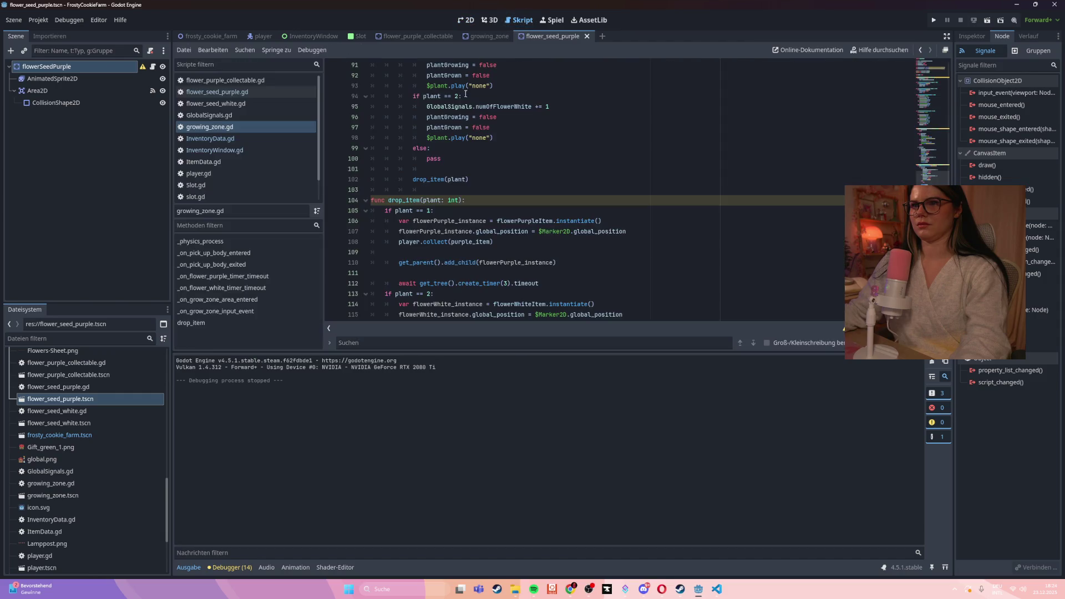
{"action": "left_click", "coordinate": [234, 92]}
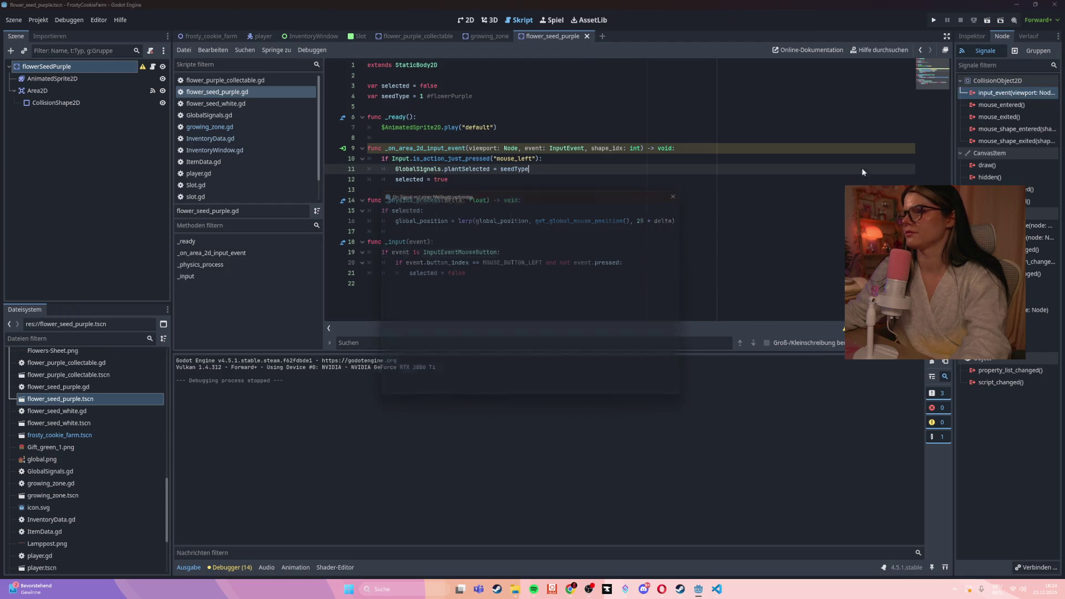
{"action": "double_click", "coordinate": [1018, 93]}
{"action": "key", "text": "Return"}
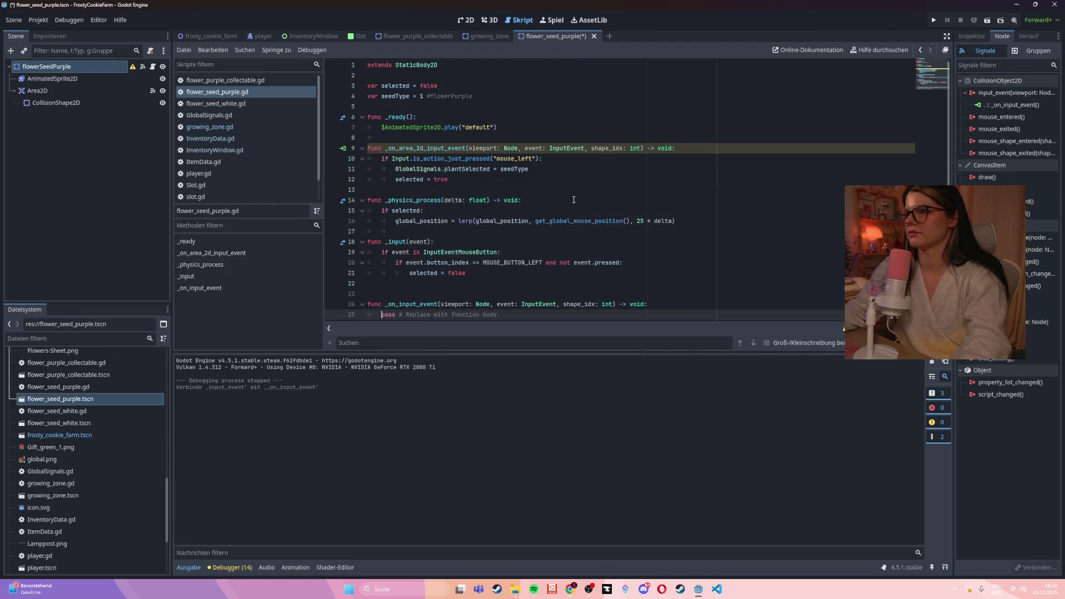
{"action": "left_click", "coordinate": [574, 200]}
{"action": "key", "text": "ctrl+s"}
- Delete the generated _on_input_event function and trailing blank lines, then review the Area2D and root signals
{"action": "scroll", "coordinate": [573, 200], "scroll_direction": "down", "scroll_amount": 1}
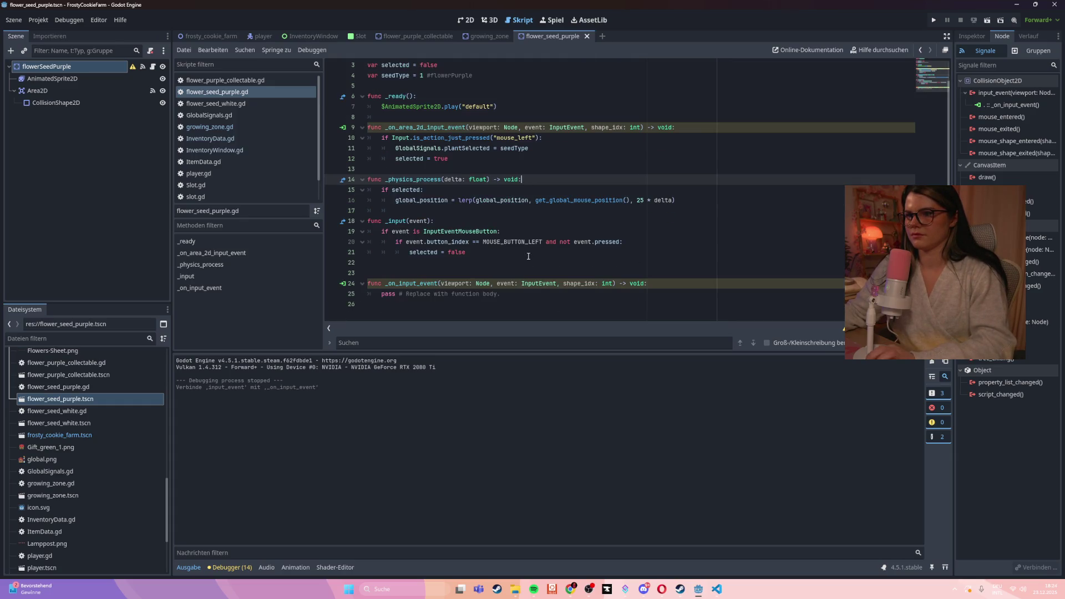
{"action": "left_click_drag", "start_coordinate": [501, 294], "coordinate": [339, 284]}
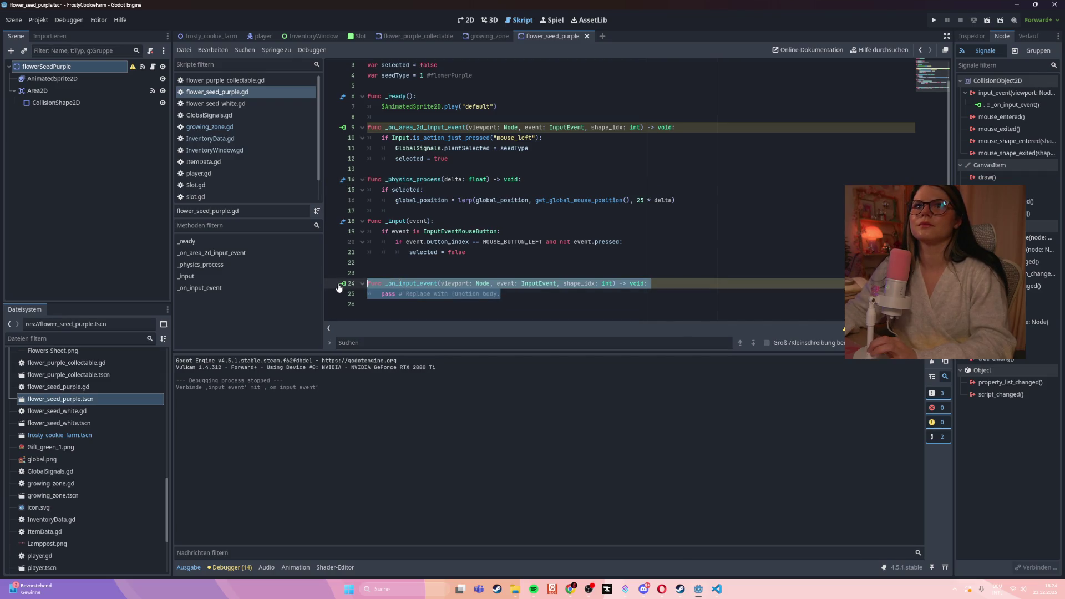
{"action": "key", "text": "BackSpace"}
{"action": "key", "text": "BackSpace"}
{"action": "key", "text": "BackSpace"}
{"action": "key", "text": "Delete"}
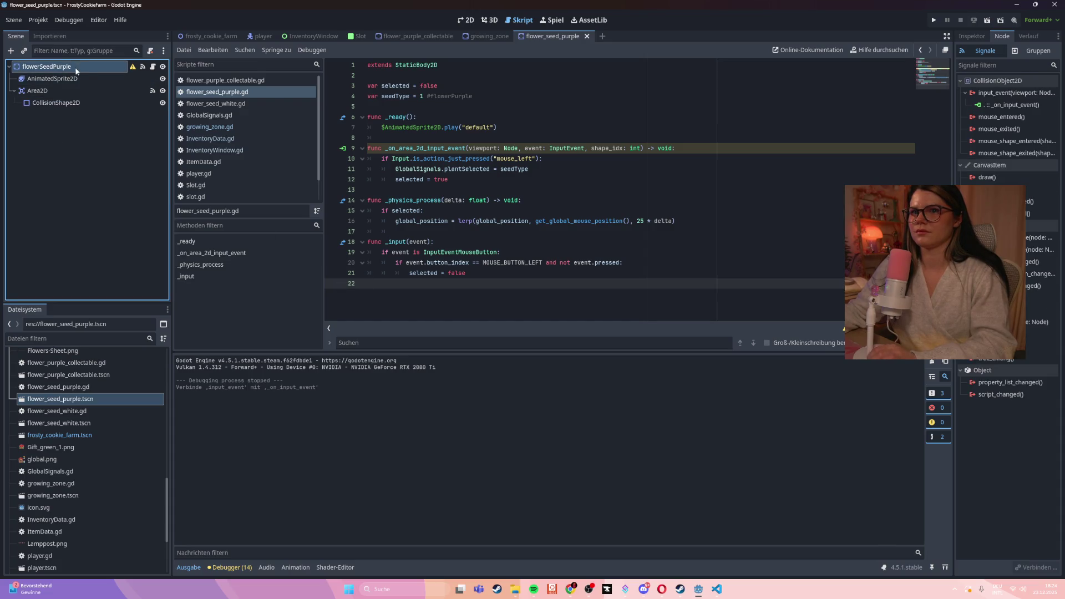
{"action": "left_click", "coordinate": [153, 92]}
{"action": "left_click", "coordinate": [142, 67]}
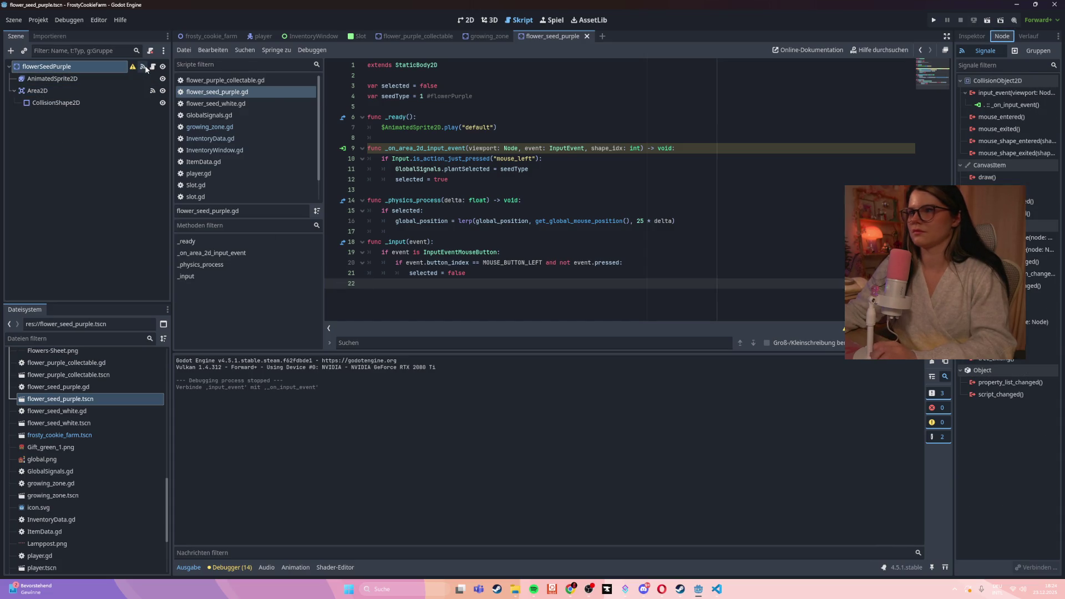
- Disconnect input_event from _on_input_event and save the flower_seed_purple scene
{"action": "right_click", "coordinate": [1010, 107]}
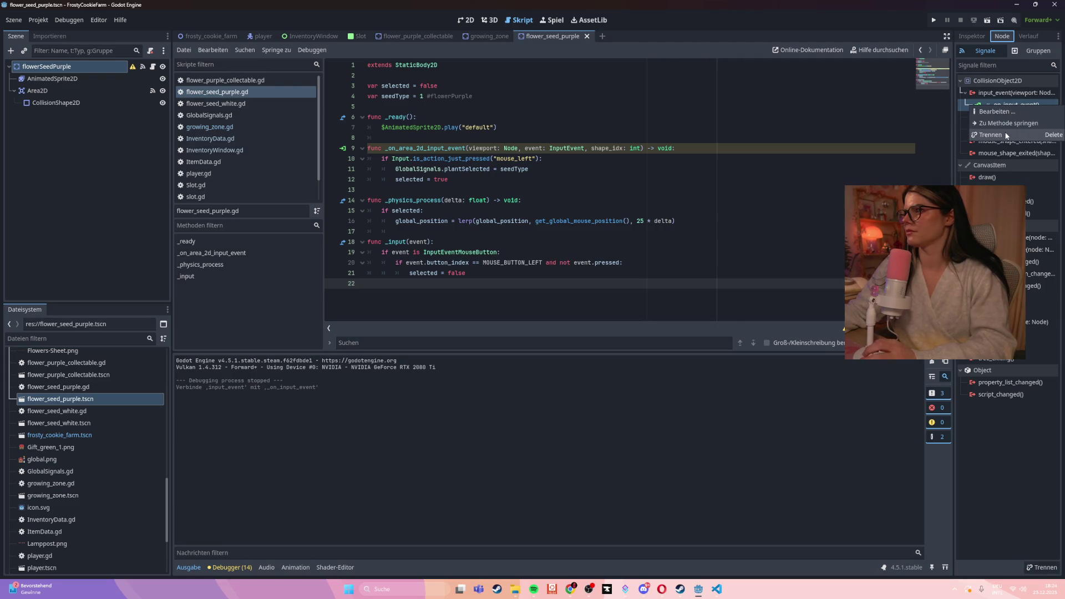
{"action": "left_click", "coordinate": [1008, 137]}
{"action": "left_click", "coordinate": [39, 91]}
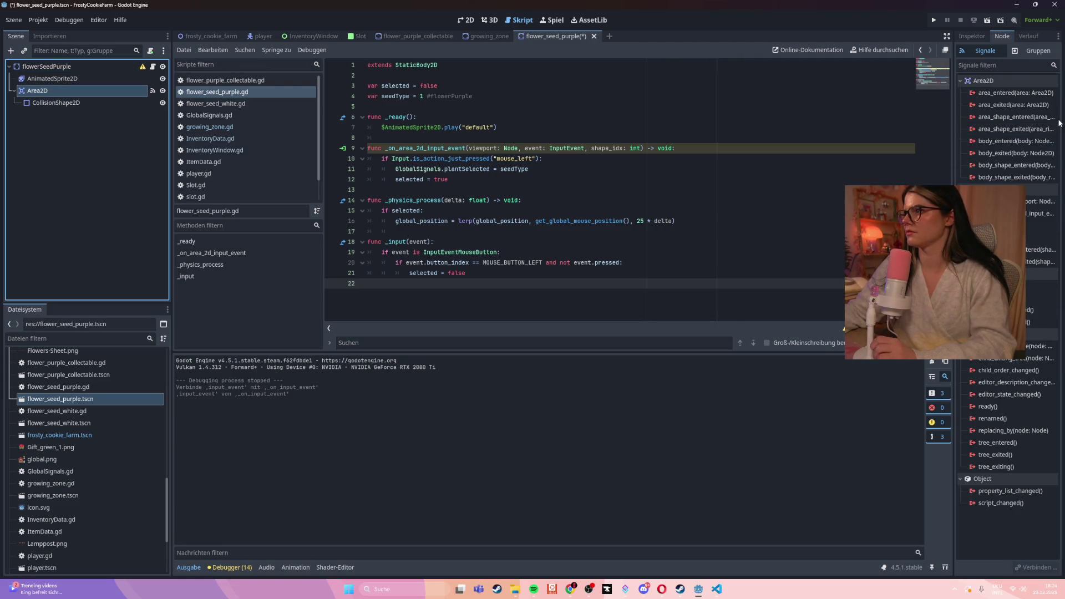
{"action": "left_click", "coordinate": [626, 191]}
{"action": "key", "text": "ctrl+s"}
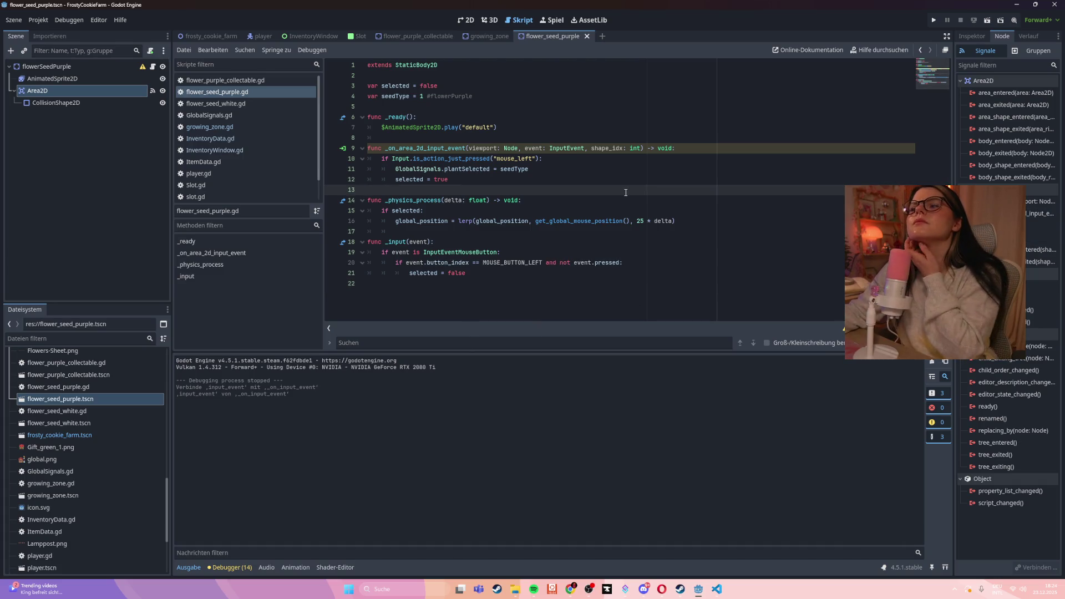
- Run the game, walk the player down onto the path, then stop it and check the root's signals
{"action": "key", "text": "F5"}
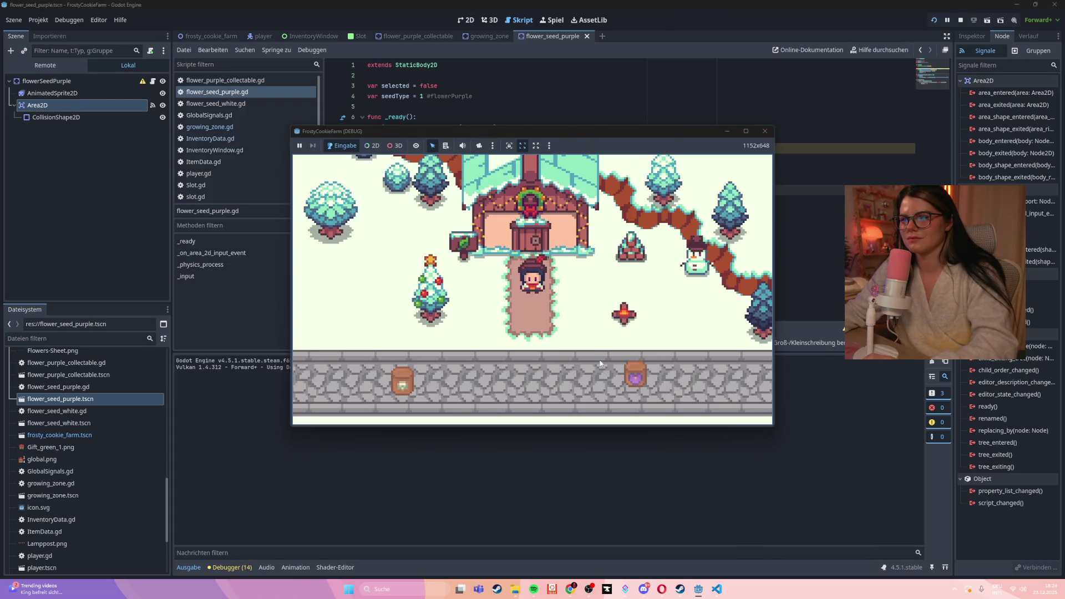
{"action": "key", "text": "s"}
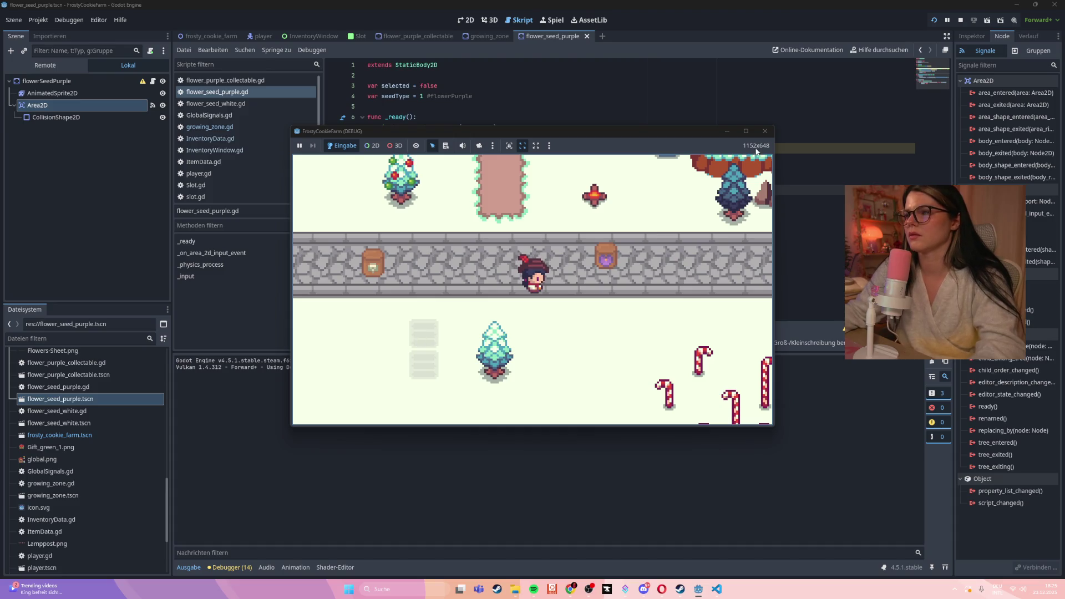
{"action": "left_click", "coordinate": [765, 131]}
{"action": "left_click", "coordinate": [92, 66]}
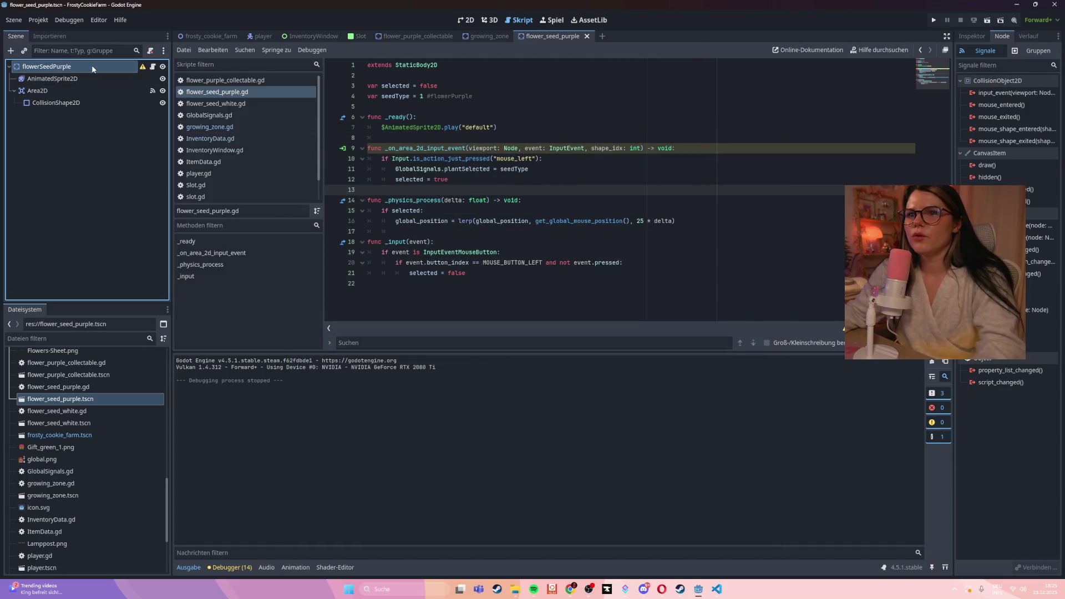
- Check the Area2D signals, then bring back the growing_zone scene with its growing_zone.gd script
{"action": "left_click", "coordinate": [86, 92]}
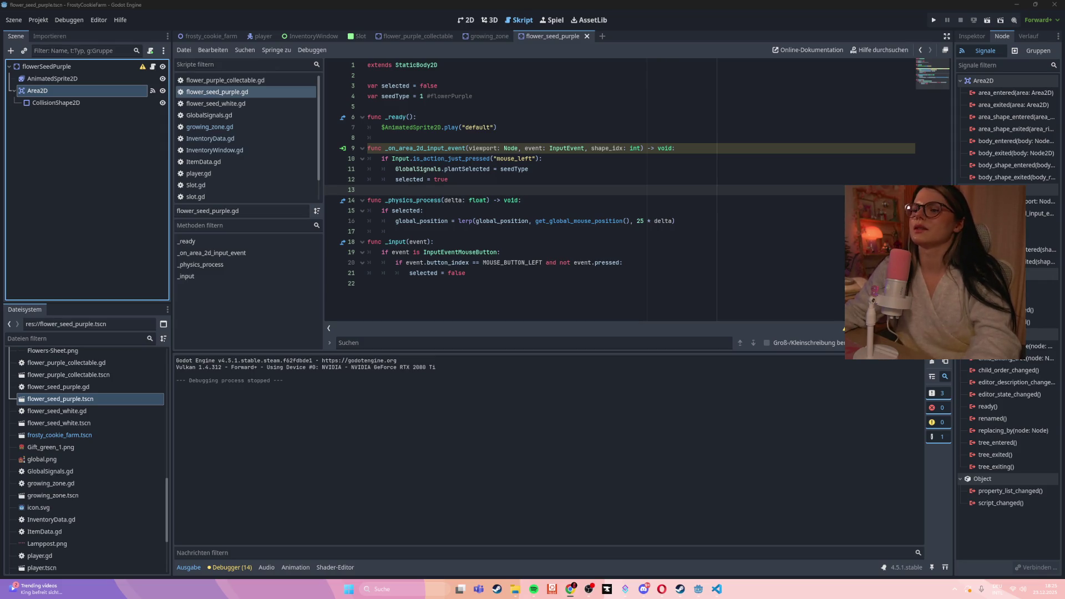
{"action": "left_click", "coordinate": [537, 262]}
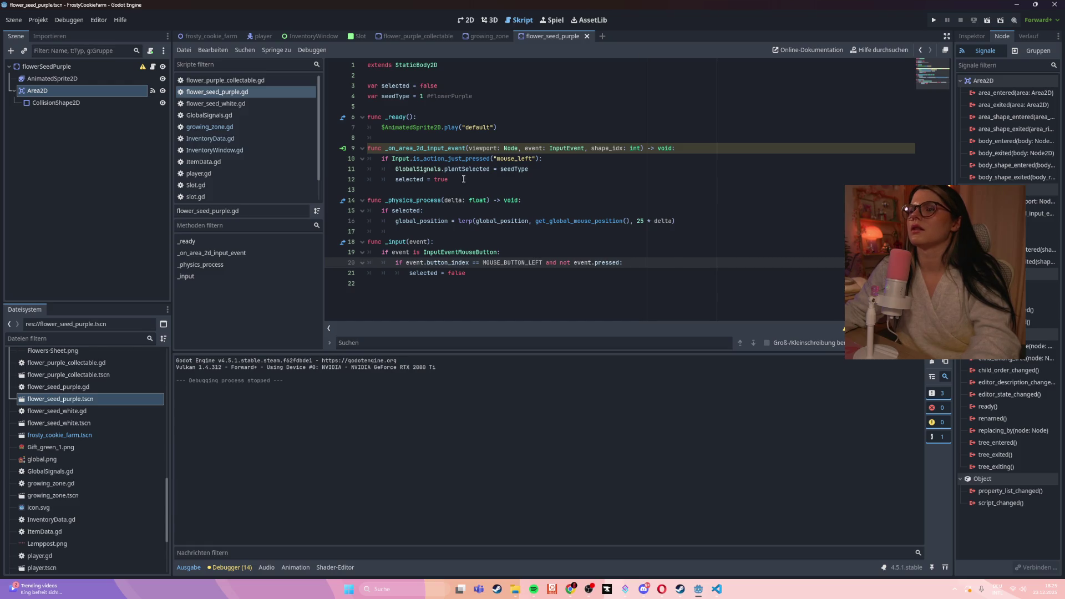
{"action": "left_click", "coordinate": [484, 36]}
{"action": "left_click", "coordinate": [235, 123]}
{"action": "scroll", "coordinate": [541, 180], "scroll_direction": "down", "scroll_amount": 2}
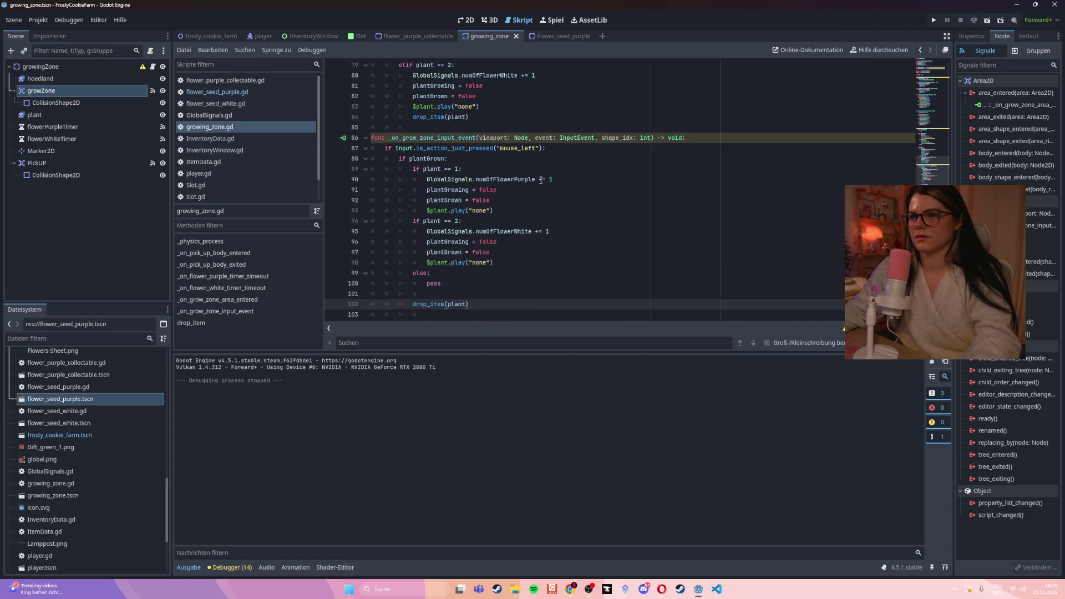
- Review growing_zone.gd from the player variable down to the purple-flower timer handler
{"action": "scroll", "coordinate": [541, 181], "scroll_direction": "up", "scroll_amount": 8}
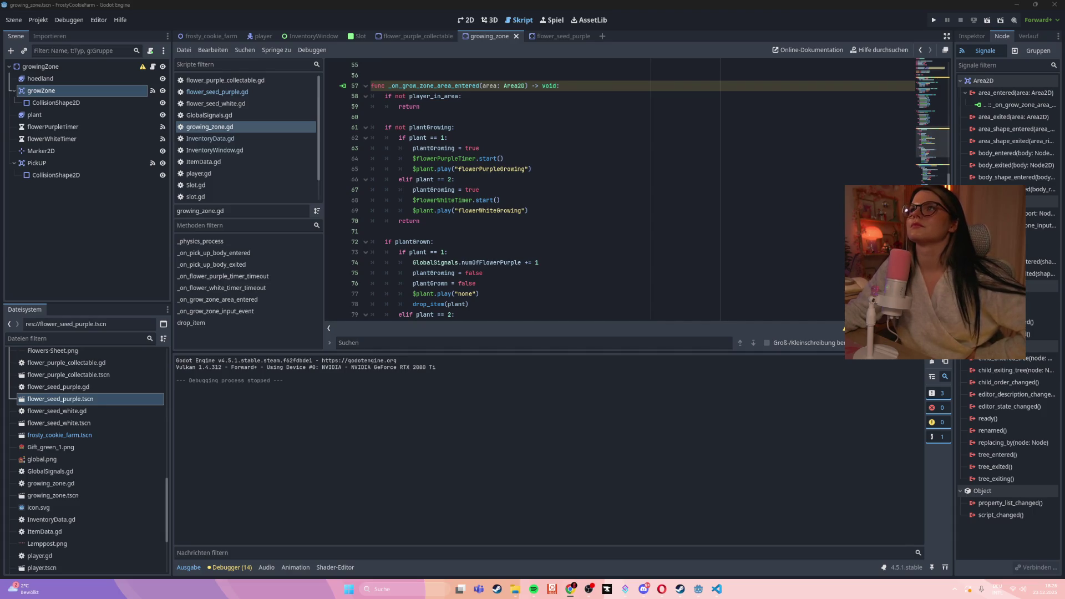
{"action": "key", "text": "Up"}
{"action": "key", "text": "Up"}
{"action": "key", "text": "Up"}
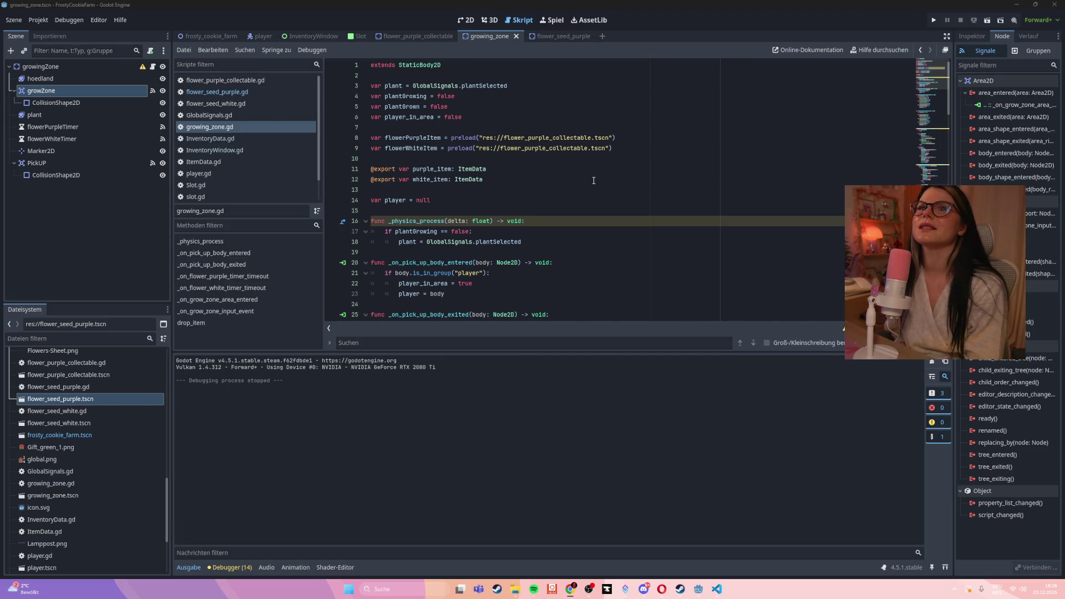
{"action": "left_click", "coordinate": [575, 196]}
{"action": "scroll", "coordinate": [576, 195], "scroll_direction": "down", "scroll_amount": 1}
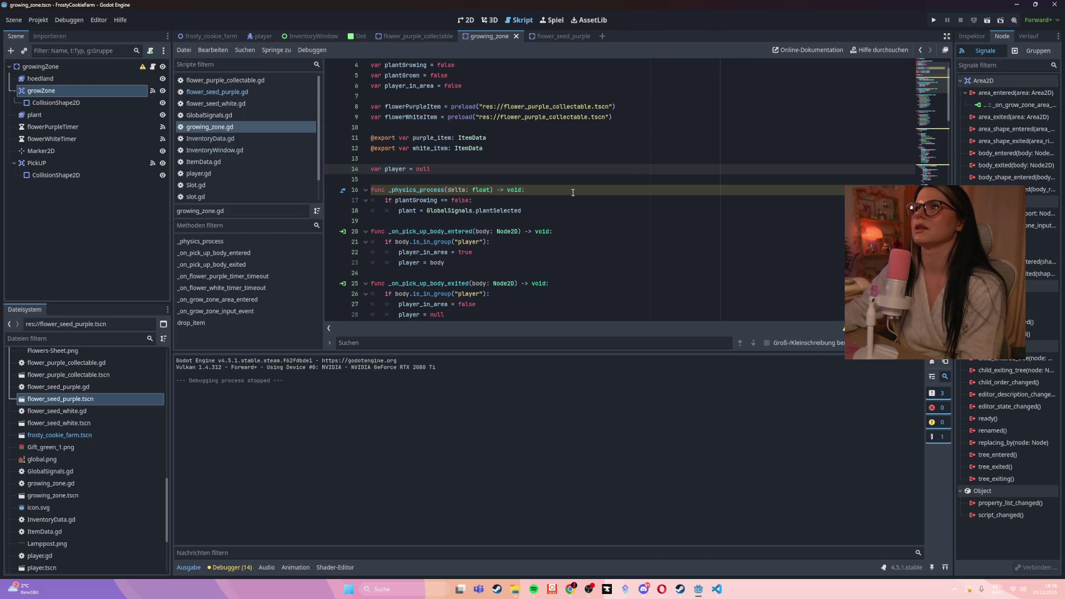
{"action": "scroll", "coordinate": [573, 193], "scroll_direction": "down", "scroll_amount": 1}
{"action": "scroll", "coordinate": [573, 192], "scroll_direction": "down", "scroll_amount": 3}
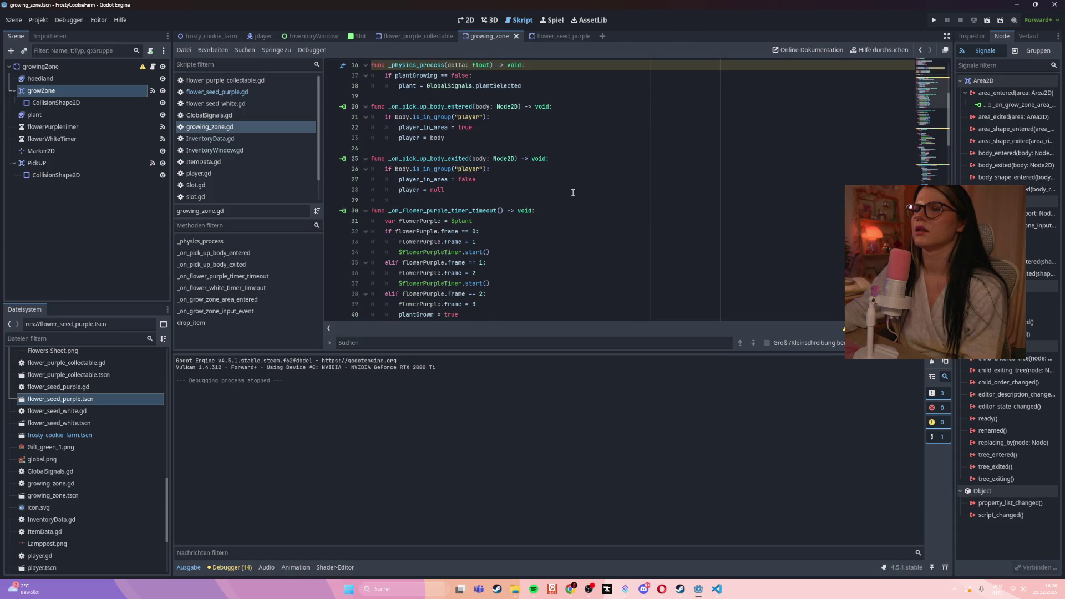
{"action": "scroll", "coordinate": [574, 193], "scroll_direction": "down", "scroll_amount": 2}
{"action": "scroll", "coordinate": [573, 193], "scroll_direction": "down", "scroll_amount": 1}
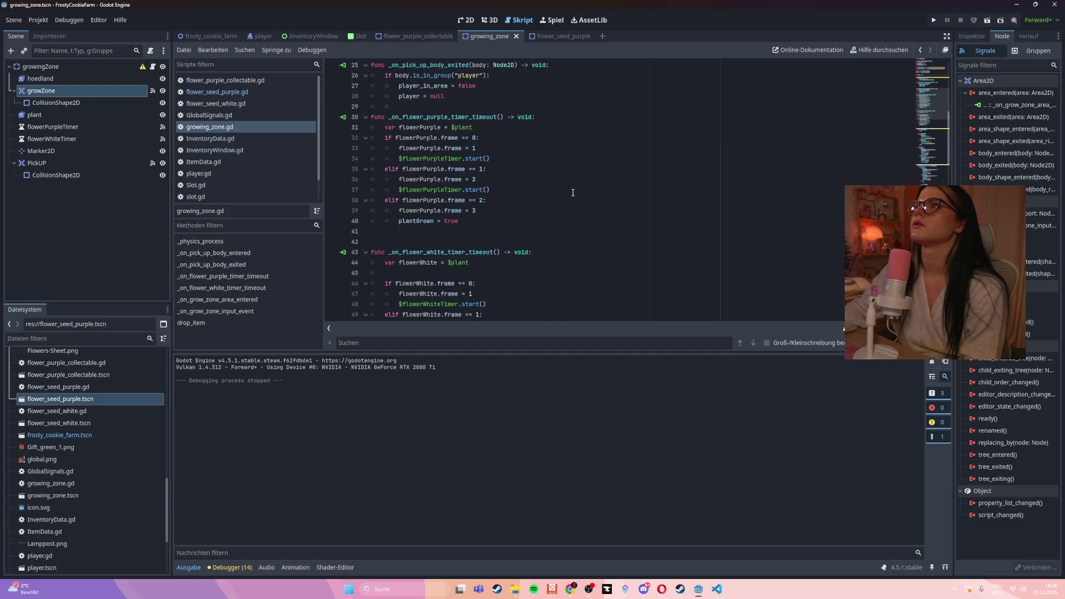
{"action": "scroll", "coordinate": [573, 192], "scroll_direction": "down", "scroll_amount": 4}
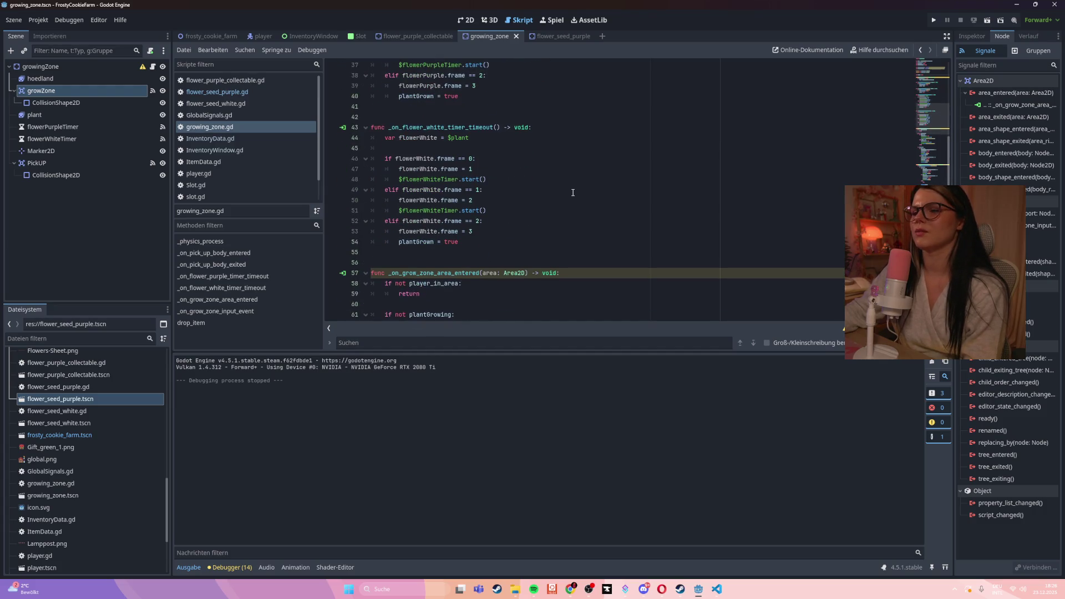
- Move the folded _on_grow_zone_area_entered function to just below _physics_process and save
{"action": "left_click", "coordinate": [365, 274]}
{"action": "mouse_move", "coordinate": [500, 282]}
{"action": "left_mouse_down"}
{"action": "mouse_move", "coordinate": [370, 284]}
{"action": "mouse_move", "coordinate": [354, 273]}
{"action": "left_mouse_up"}
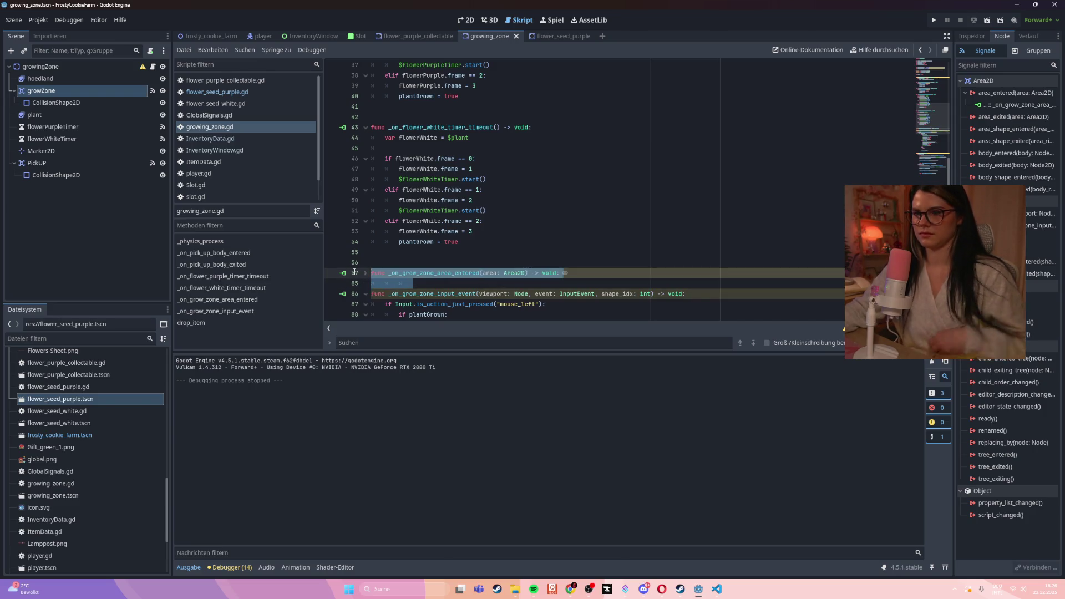
{"action": "key", "text": "Delete"}
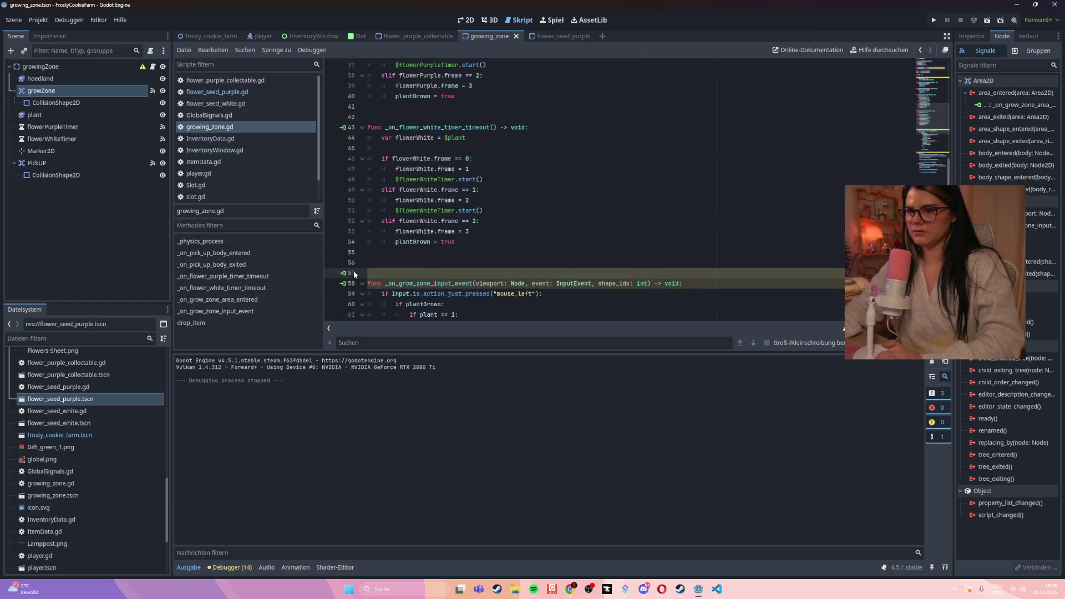
{"action": "key", "text": "Delete"}
{"action": "scroll", "coordinate": [444, 222], "scroll_direction": "up", "scroll_amount": 10}
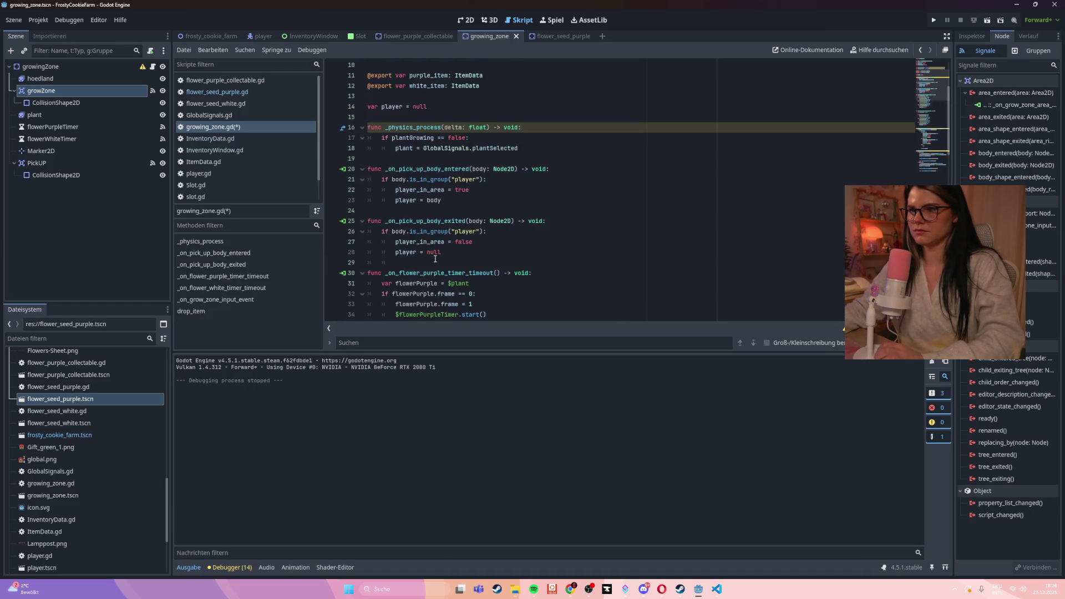
{"action": "left_click", "coordinate": [532, 179]}
{"action": "key", "text": "Return"}
{"action": "key", "text": "Return"}
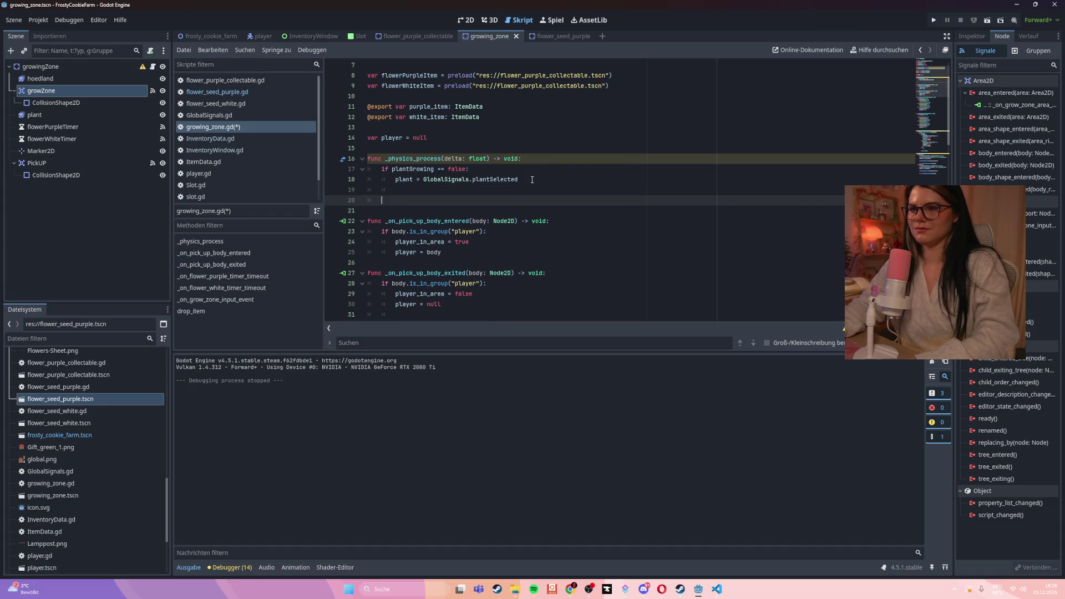
{"action": "key", "text": "ctrl+v"}
{"action": "key", "text": "ctrl+s"}
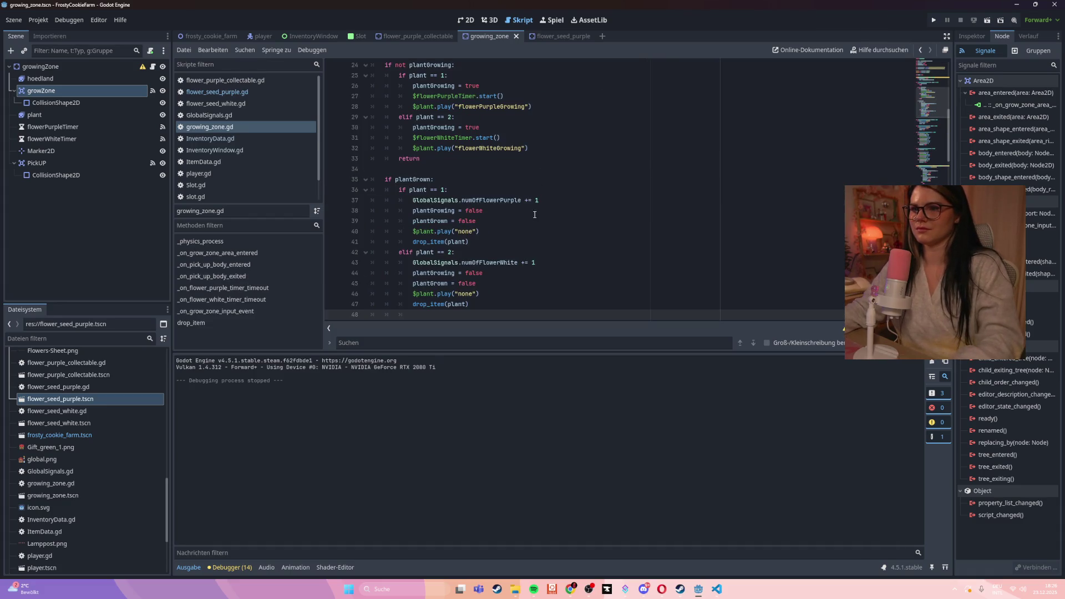
- Rewrite its body to start growth only when idle, else print 'plant is already growing here'
{"action": "scroll", "coordinate": [534, 218], "scroll_direction": "up", "scroll_amount": 1}
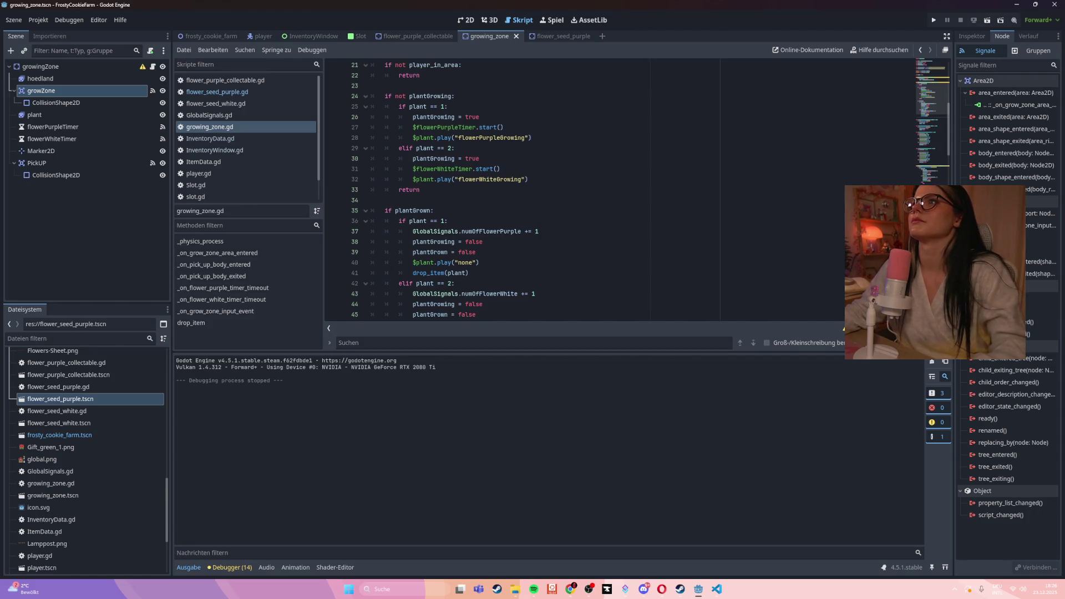
{"action": "scroll", "coordinate": [603, 232], "scroll_direction": "up", "scroll_amount": 3}
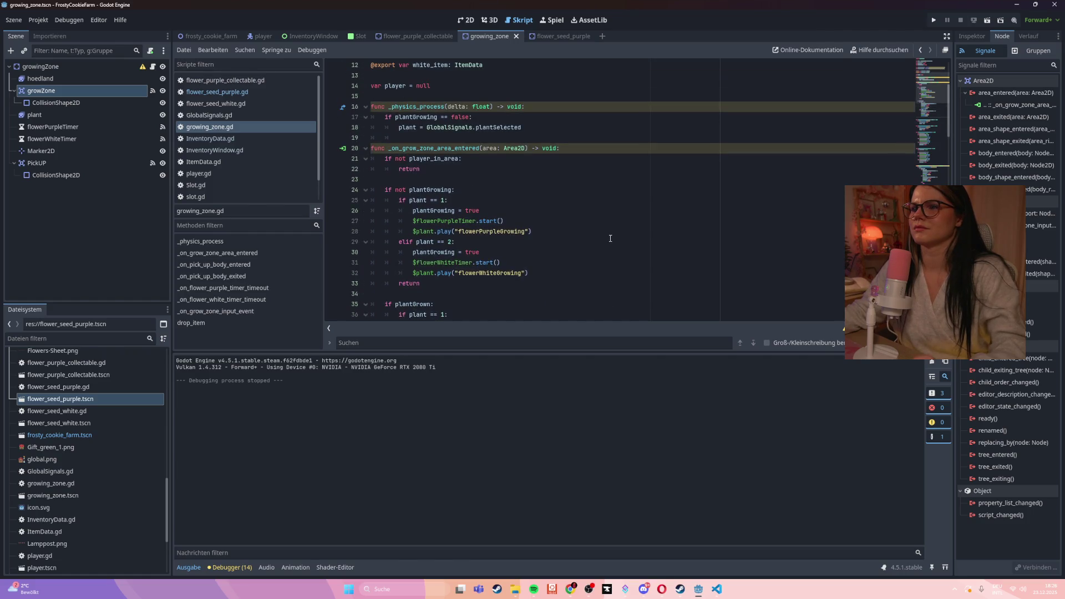
{"action": "scroll", "coordinate": [610, 236], "scroll_direction": "down", "scroll_amount": 1}
{"action": "mouse_move", "coordinate": [371, 127]}
{"action": "left_mouse_down"}
{"action": "mouse_move", "coordinate": [360, 147]}
{"action": "mouse_move", "coordinate": [442, 156]}
{"action": "left_mouse_up"}
{"action": "left_click", "coordinate": [441, 157]}
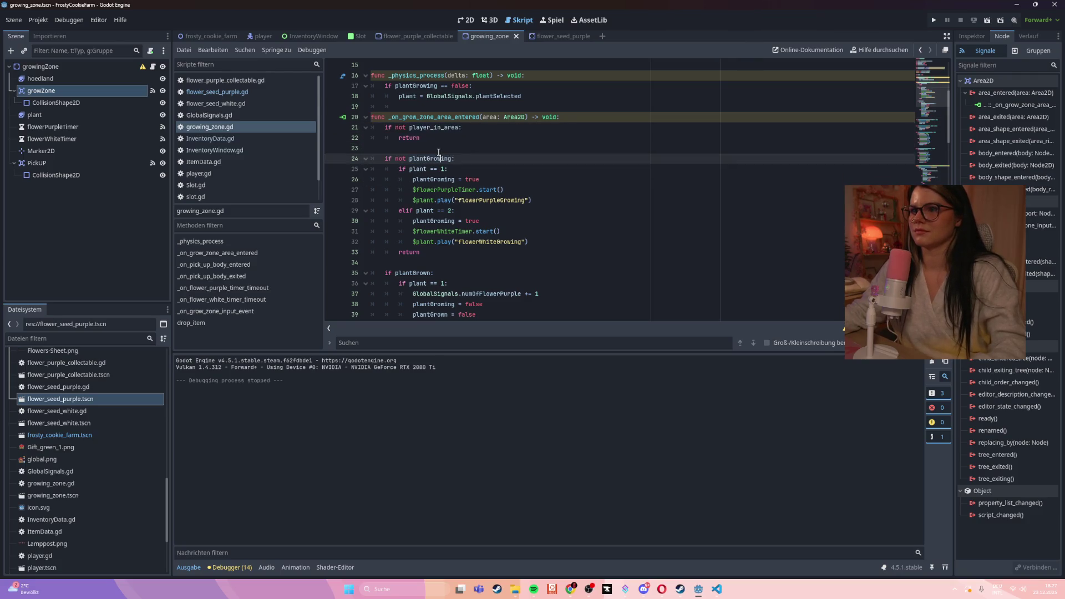
{"action": "key", "text": "Up"}
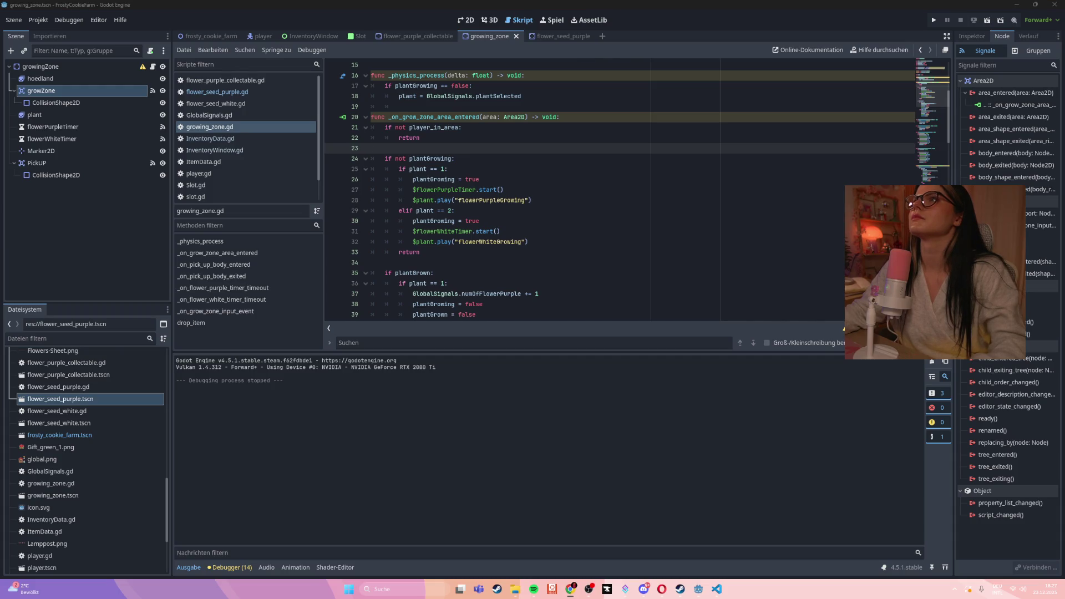
{"action": "left_click", "coordinate": [527, 237]}
{"action": "scroll", "coordinate": [527, 238], "scroll_direction": "down", "scroll_amount": 2}
{"action": "scroll", "coordinate": [527, 238], "scroll_direction": "down", "scroll_amount": 2}
{"action": "mouse_move", "coordinate": [478, 283]}
{"action": "left_mouse_down"}
{"action": "mouse_move", "coordinate": [438, 246]}
{"action": "mouse_move", "coordinate": [388, 136]}
{"action": "mouse_move", "coordinate": [349, 100]}
{"action": "left_mouse_up"}
{"action": "scroll", "coordinate": [477, 280], "scroll_direction": "up", "scroll_amount": 3}
{"action": "key", "text": "ctrl+z"}
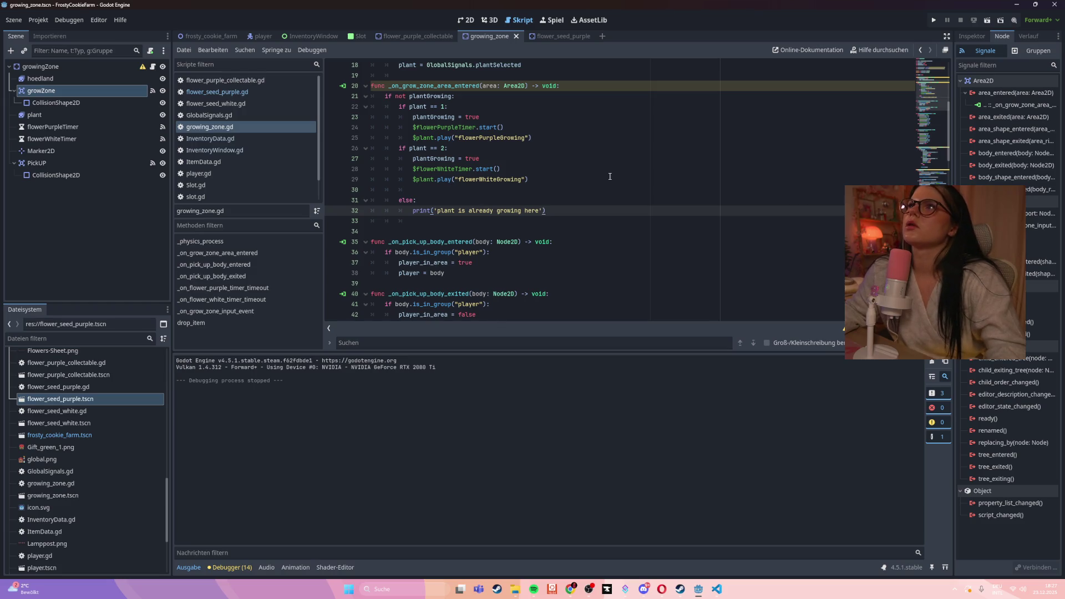
{"action": "scroll", "coordinate": [609, 177], "scroll_direction": "down", "scroll_amount": 2}
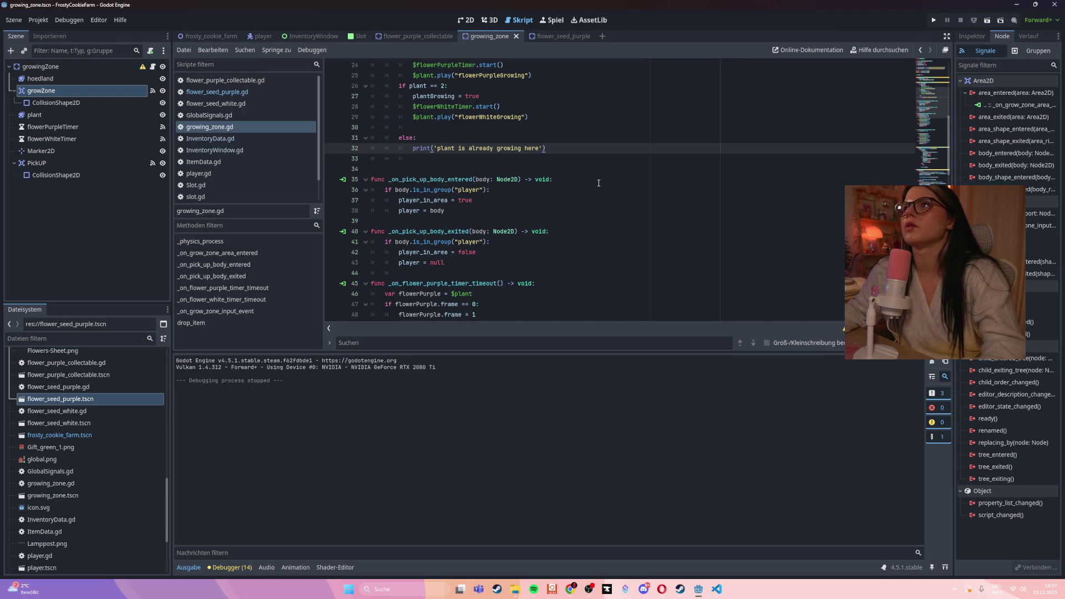
{"action": "scroll", "coordinate": [600, 148], "scroll_direction": "down", "scroll_amount": 1}
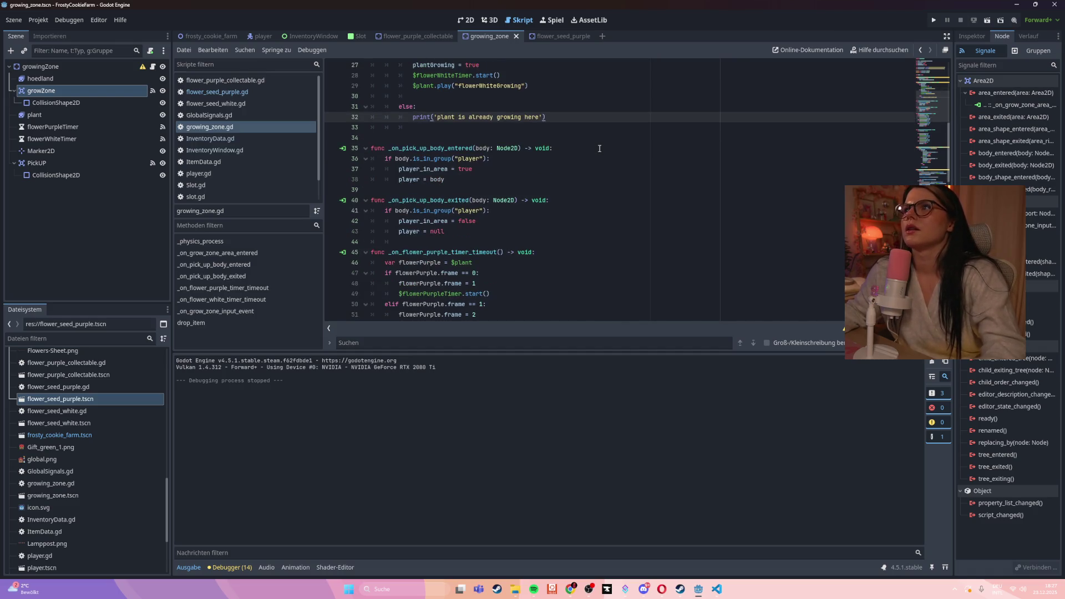
{"action": "scroll", "coordinate": [599, 149], "scroll_direction": "down", "scroll_amount": 9}
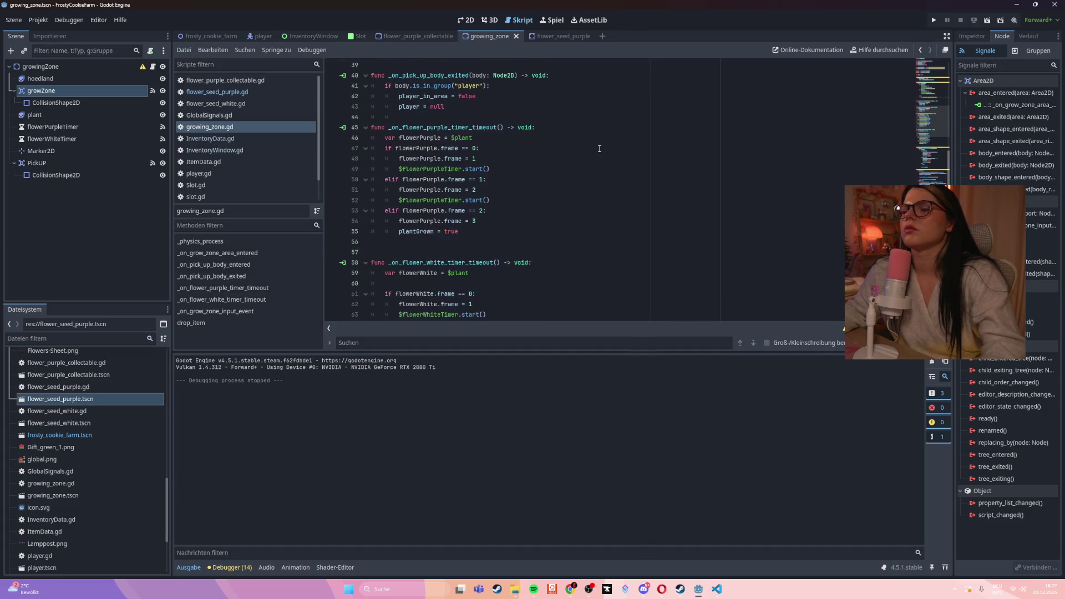
{"action": "scroll", "coordinate": [600, 149], "scroll_direction": "down", "scroll_amount": 2}
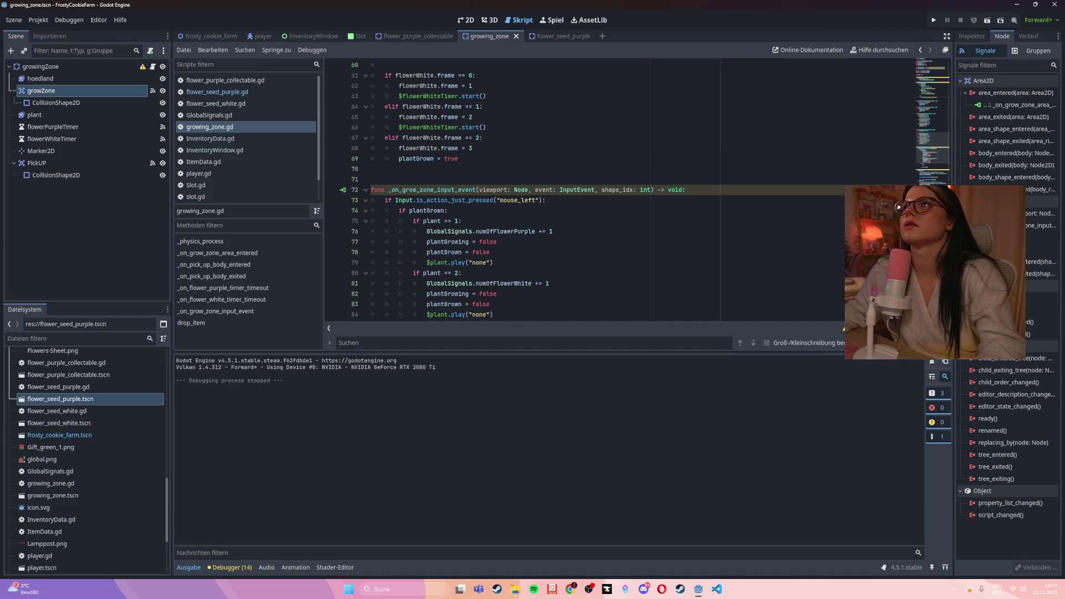
{"action": "scroll", "coordinate": [602, 237], "scroll_direction": "down", "scroll_amount": 3}
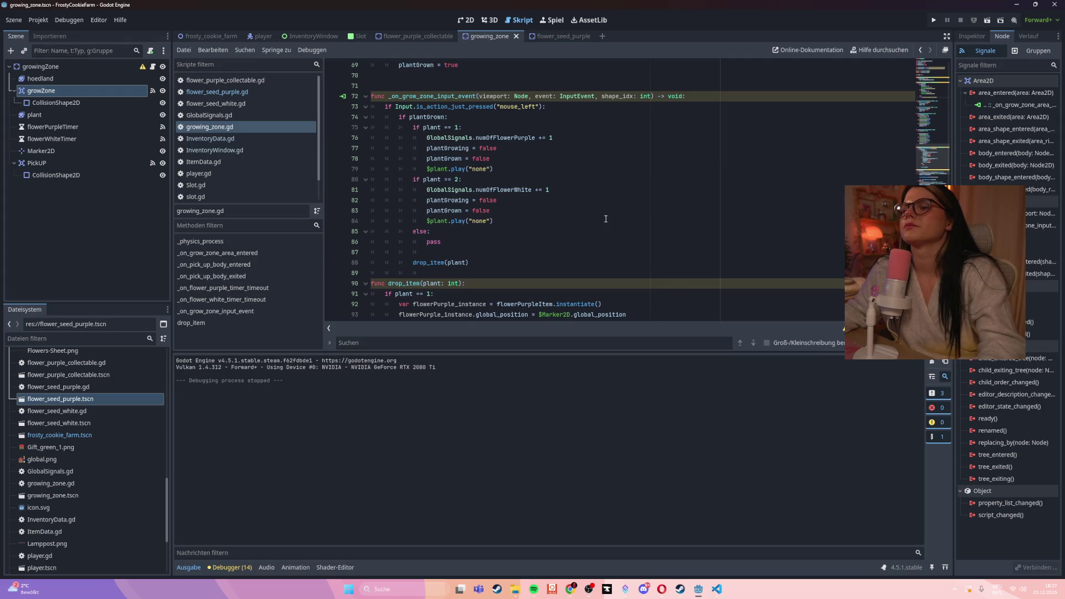
{"action": "scroll", "coordinate": [673, 217], "scroll_direction": "down", "scroll_amount": 5}
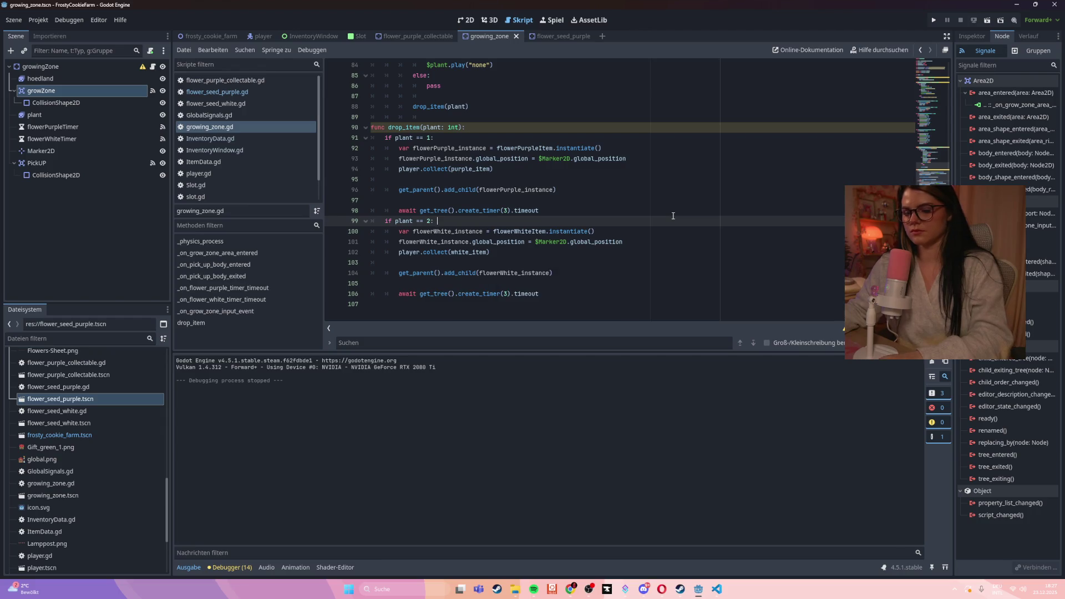
- Run the game, walk to the flower plots and click a grown purple flower
{"action": "key", "text": "F5"}
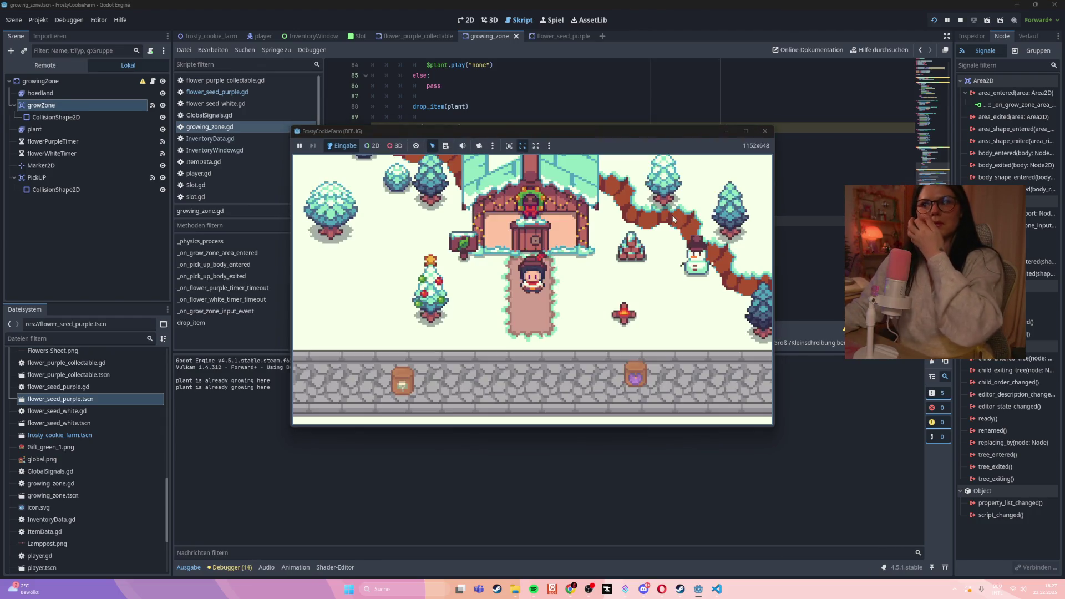
{"action": "key", "text": "Down"}
{"action": "key", "text": "Right"}
{"action": "left_click", "coordinate": [396, 374]}
- Inspect the drop_item code in growing_zone.gd around lines 87–99
{"action": "left_click", "coordinate": [577, 242]}
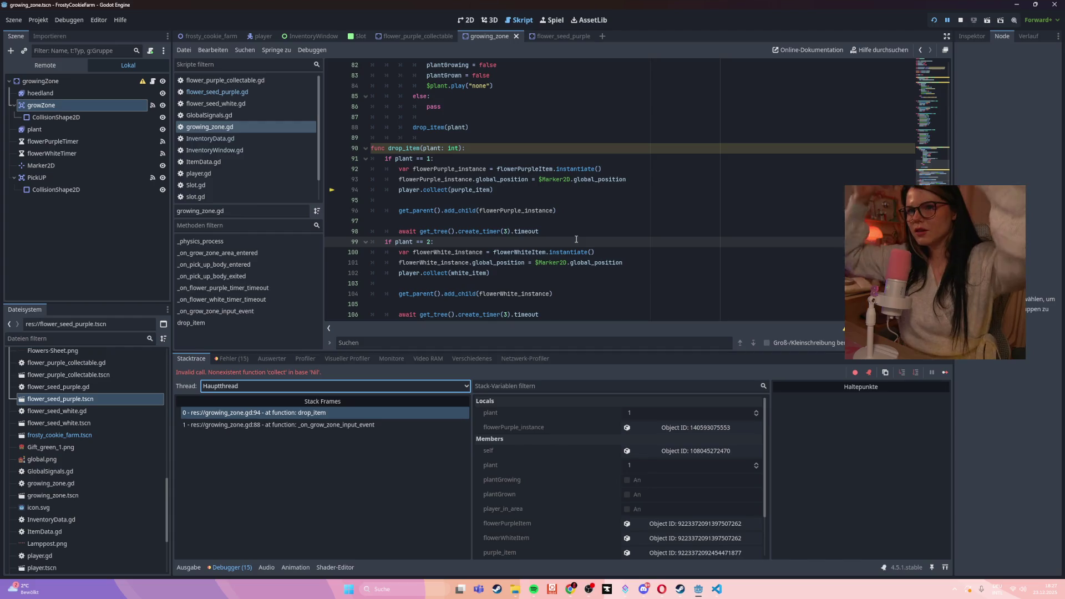
{"action": "left_click", "coordinate": [234, 128]}
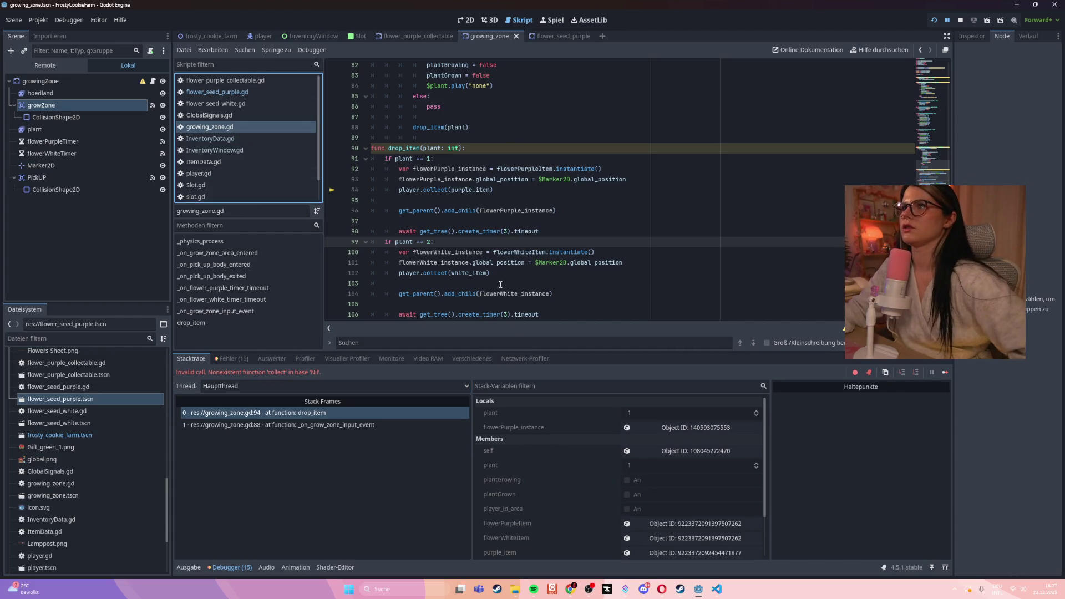
{"action": "left_click", "coordinate": [520, 119]}
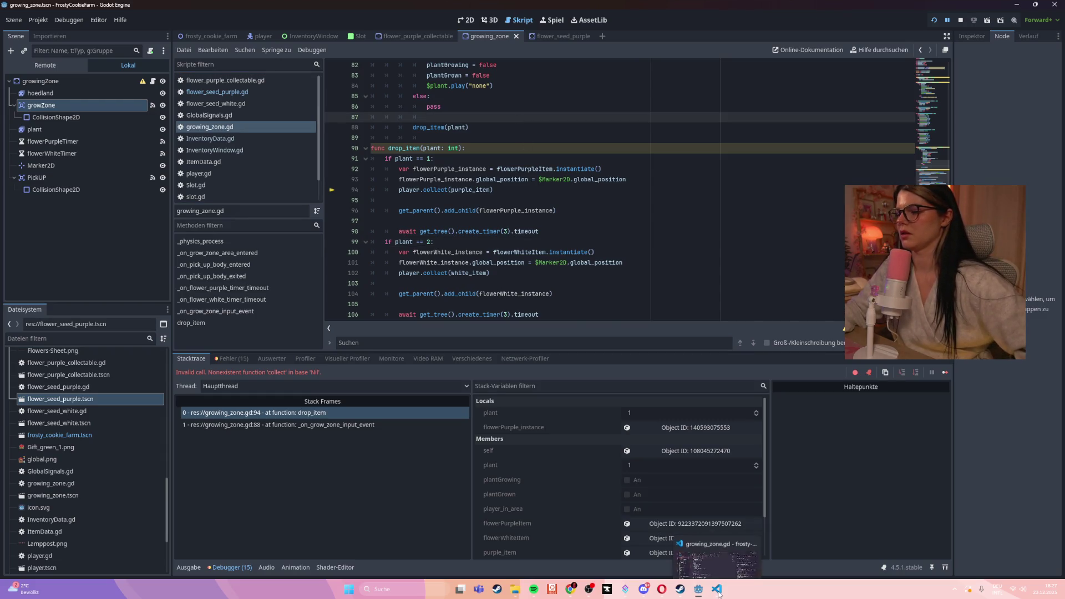
{"action": "mouse_move", "coordinate": [701, 595]}
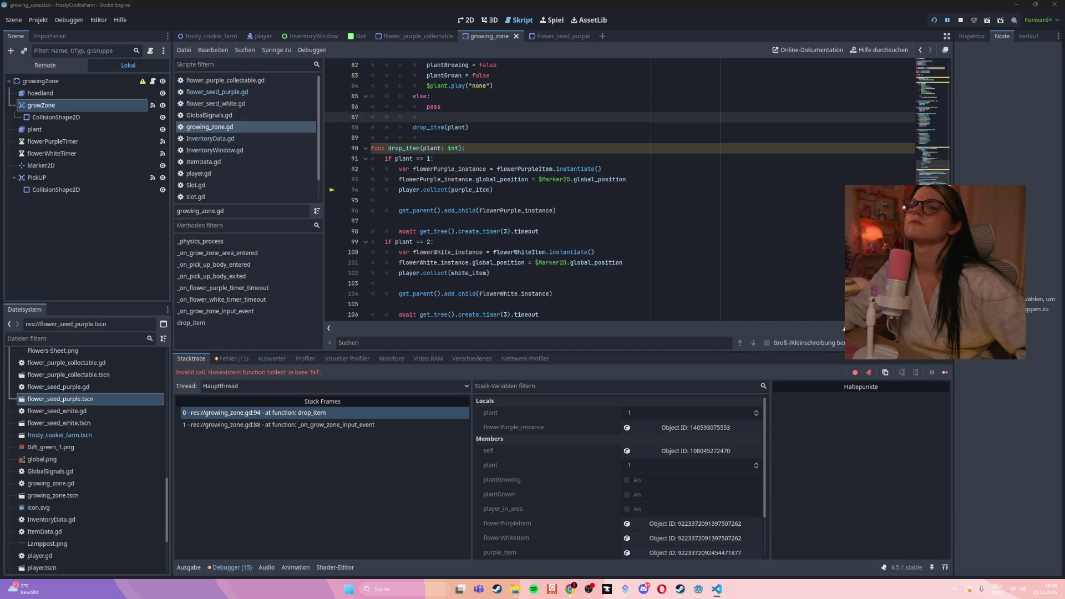
- Show growZone's signal connections, review drop_item code from lines 81–104, and rerun the game
{"action": "left_click", "coordinate": [555, 294]}
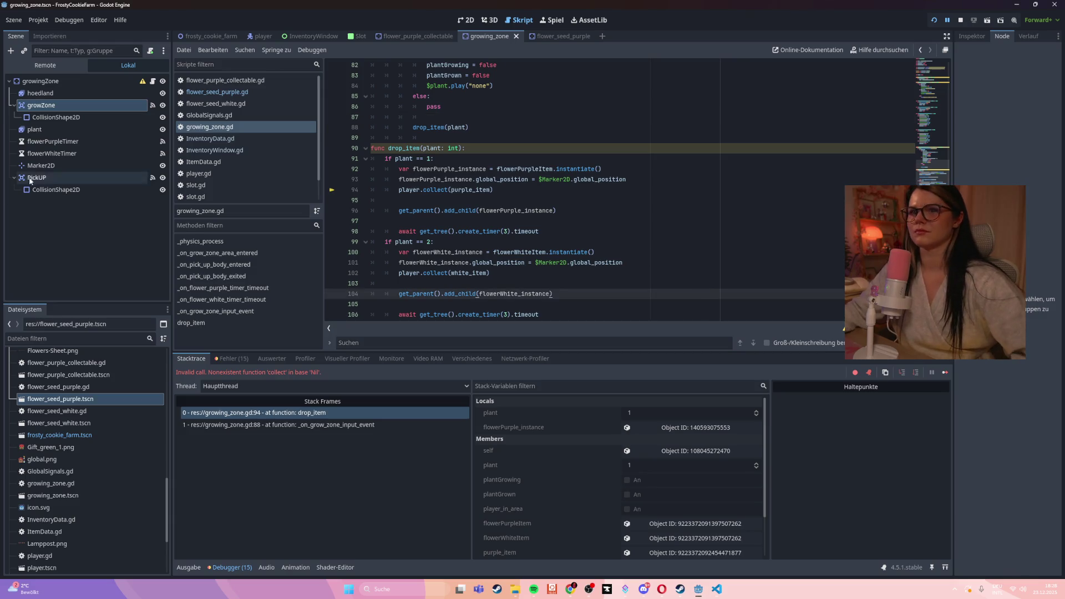
{"action": "left_click", "coordinate": [152, 105]}
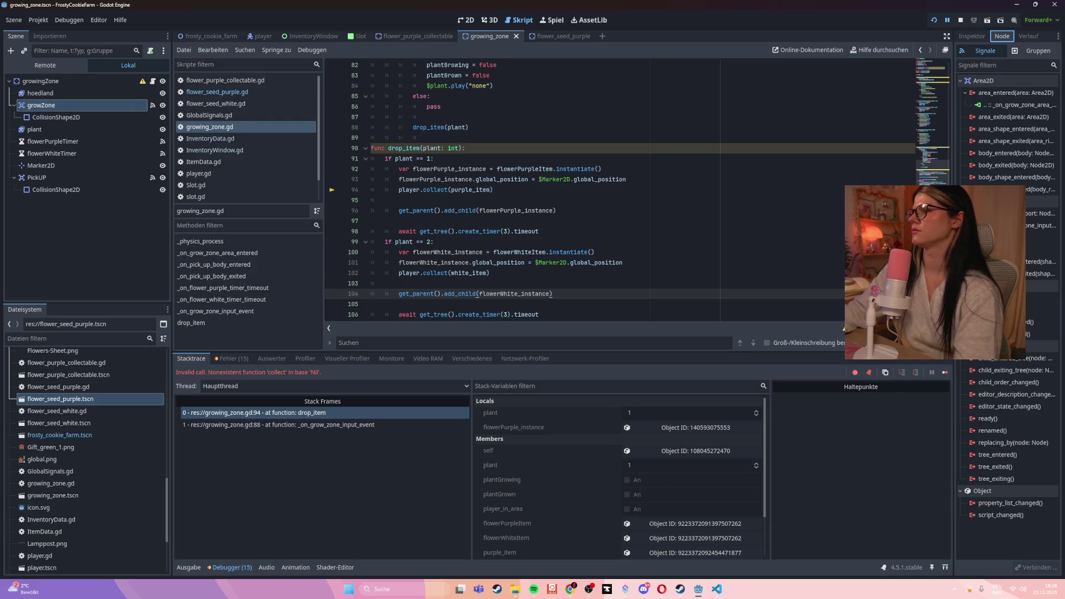
{"action": "left_click", "coordinate": [596, 179]}
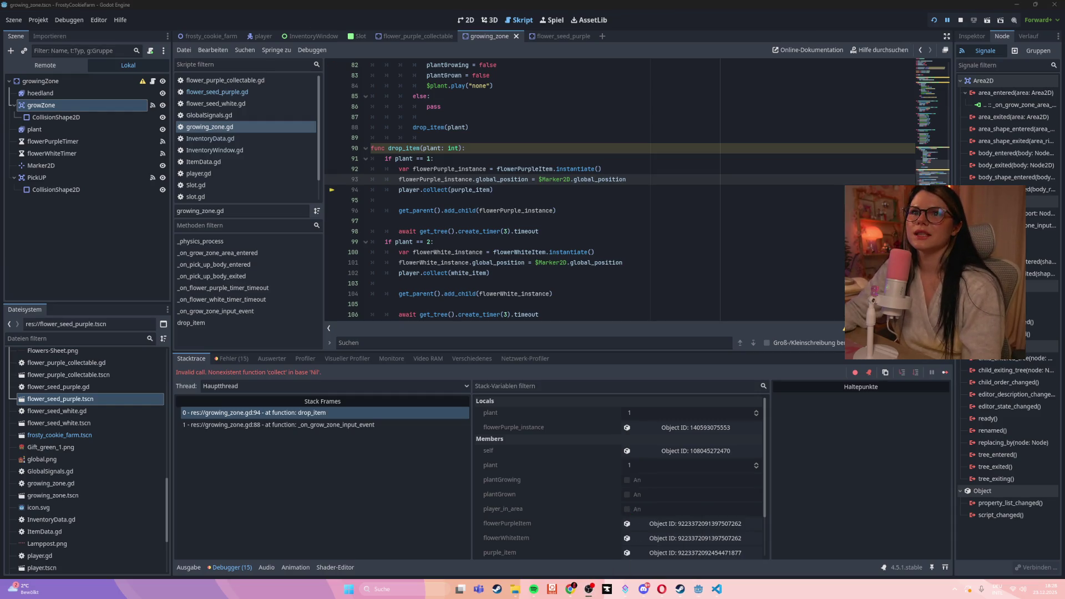
{"action": "scroll", "coordinate": [780, 185], "scroll_direction": "up", "scroll_amount": 5}
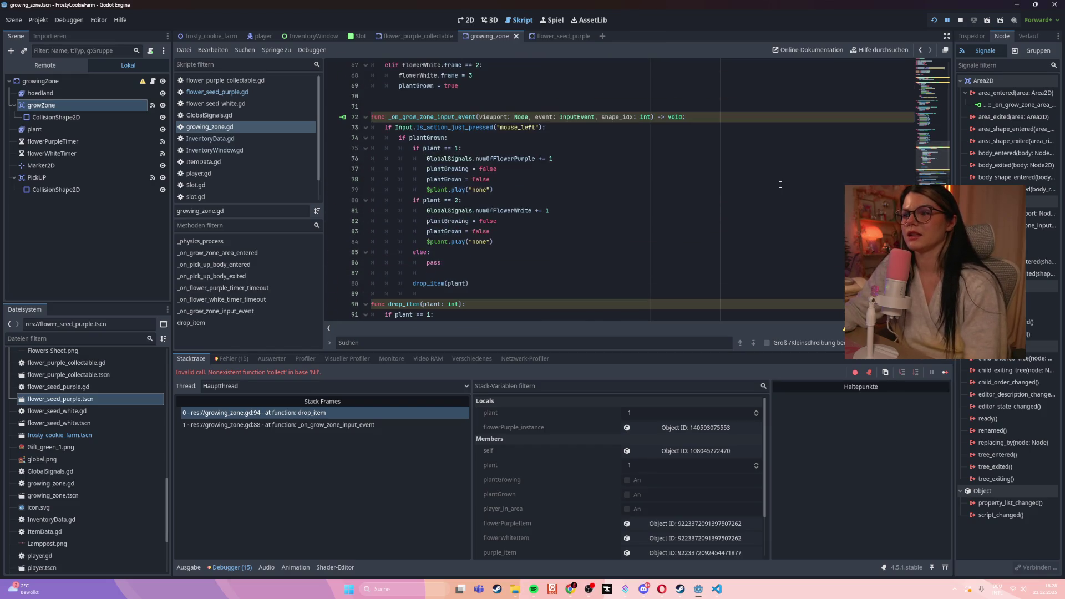
{"action": "left_click", "coordinate": [620, 209]}
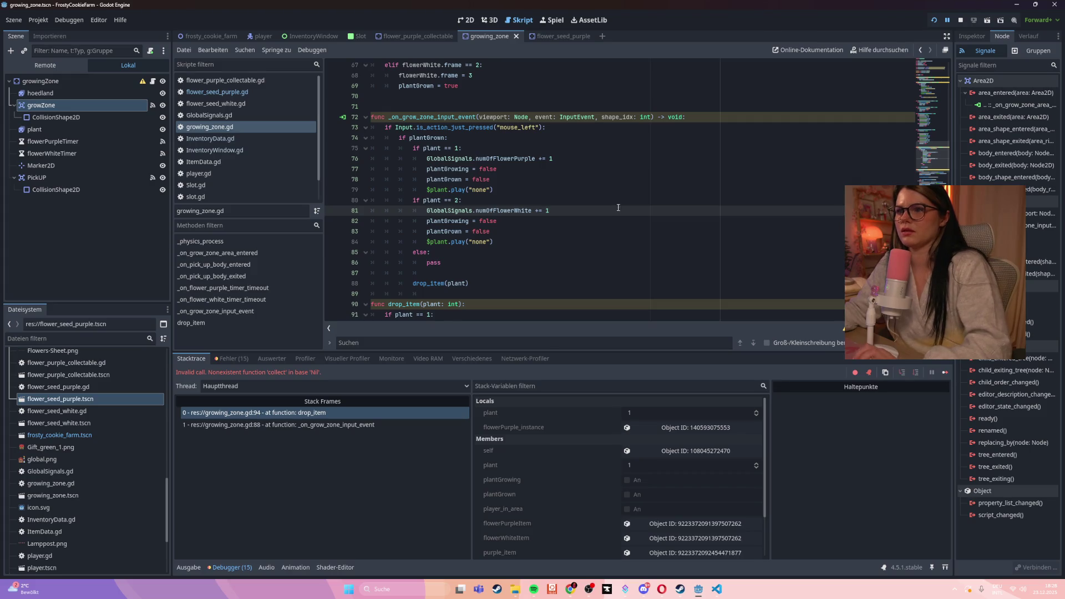
{"action": "scroll", "coordinate": [505, 197], "scroll_direction": "up", "scroll_amount": 5}
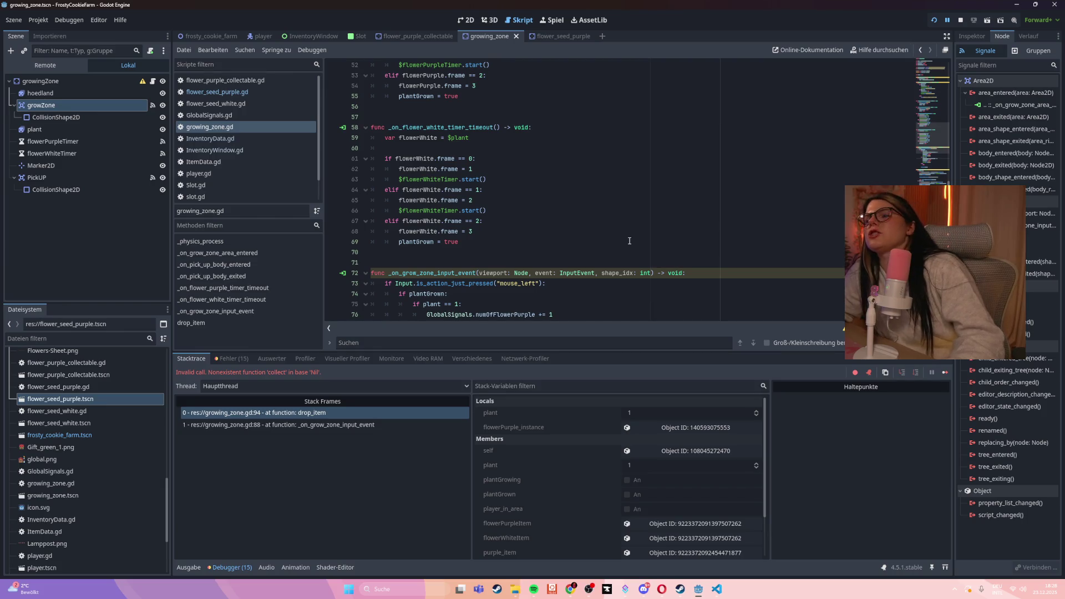
{"action": "scroll", "coordinate": [629, 241], "scroll_direction": "down", "scroll_amount": 3}
{"action": "key", "text": "F5"}
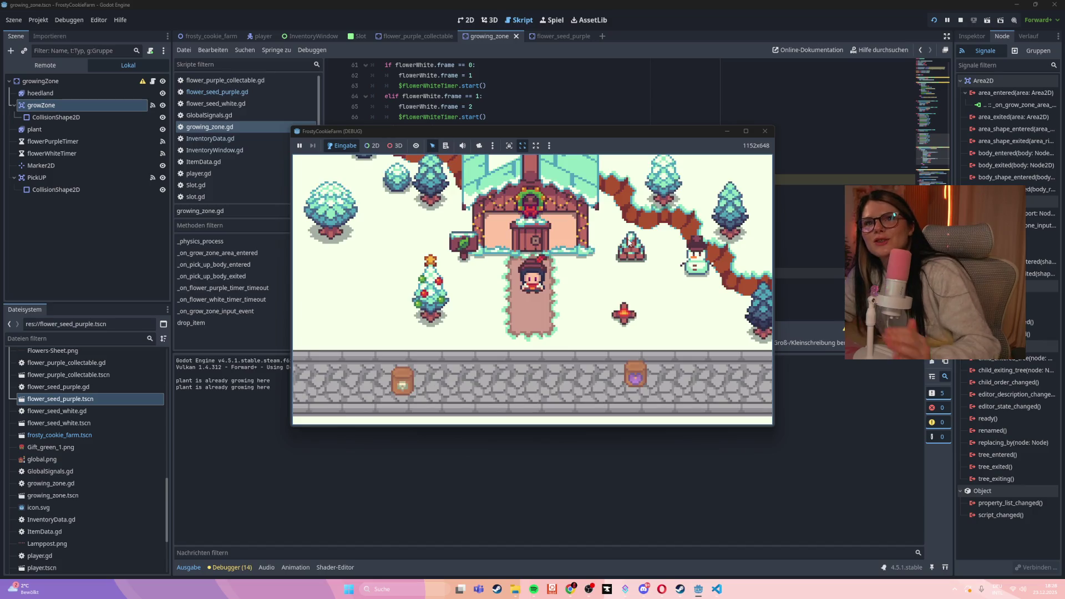
- Walk the character down to the grow zone and click the grown plant to harvest it
{"action": "key", "text": "s"}
{"action": "key", "text": "s"}
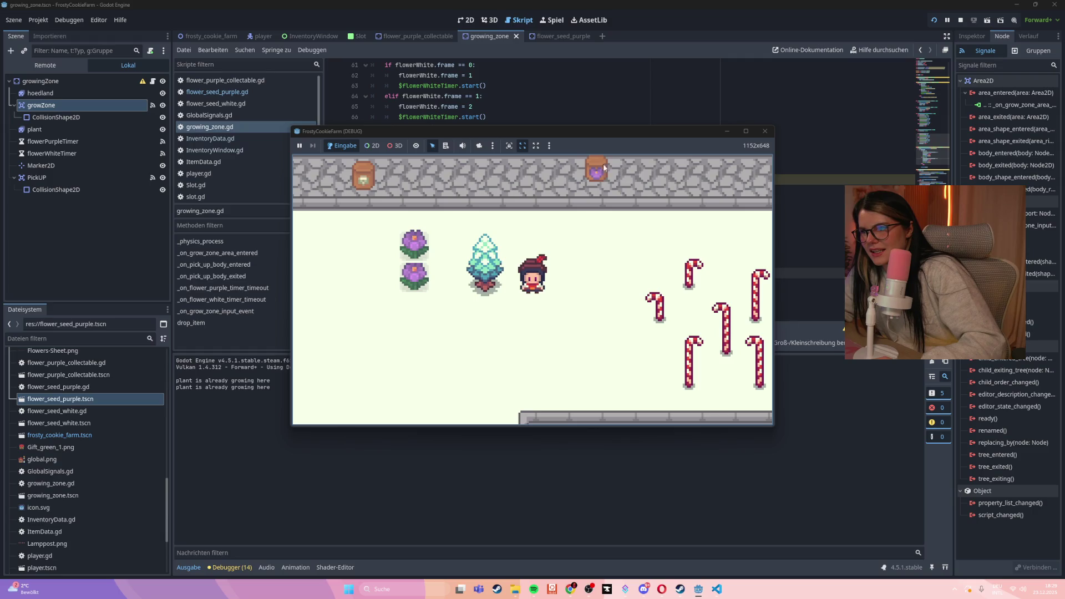
{"action": "left_click", "coordinate": [415, 262]}
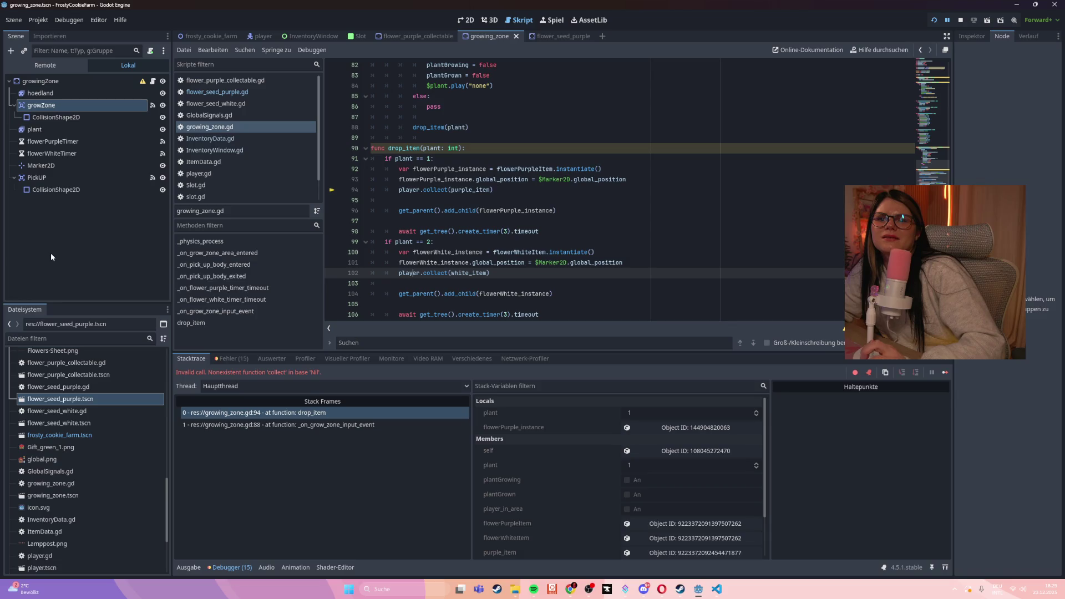
- Jump to the calling code in stack frame 1 and view growZone's area_entered signal connection
{"action": "left_click", "coordinate": [218, 311]}
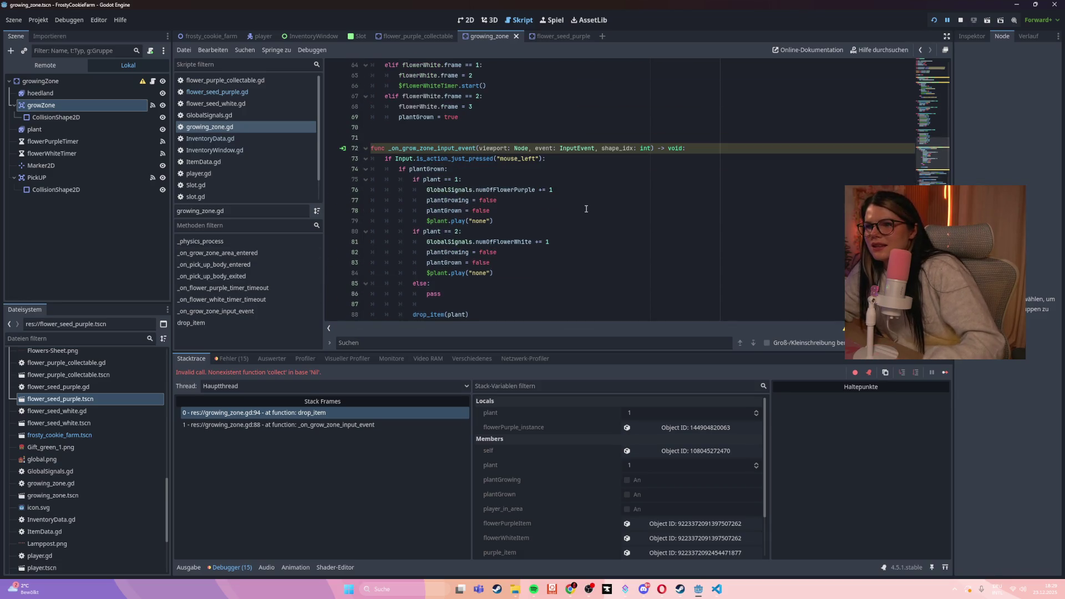
{"action": "left_click", "coordinate": [40, 107]}
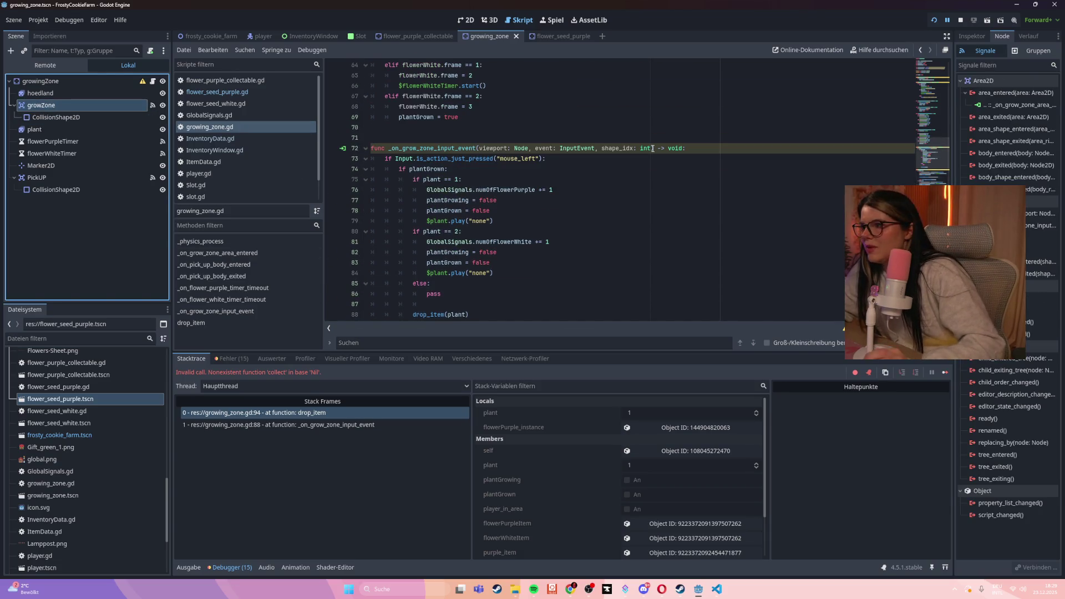
{"action": "left_click", "coordinate": [987, 104]}
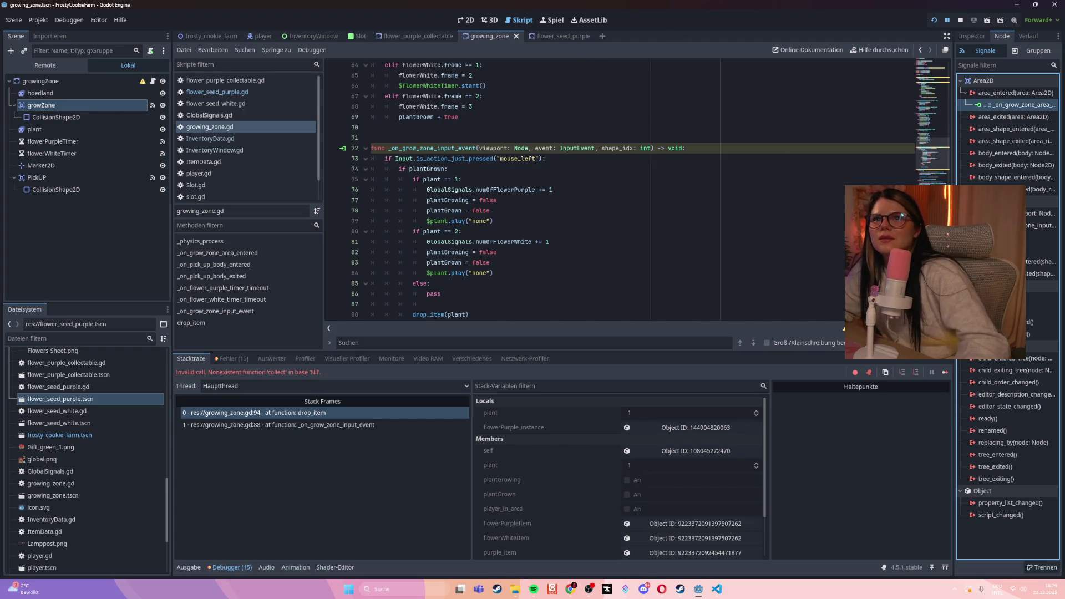
- Scroll through the growing_zone.gd script to review its code
{"action": "left_click", "coordinate": [603, 232]}
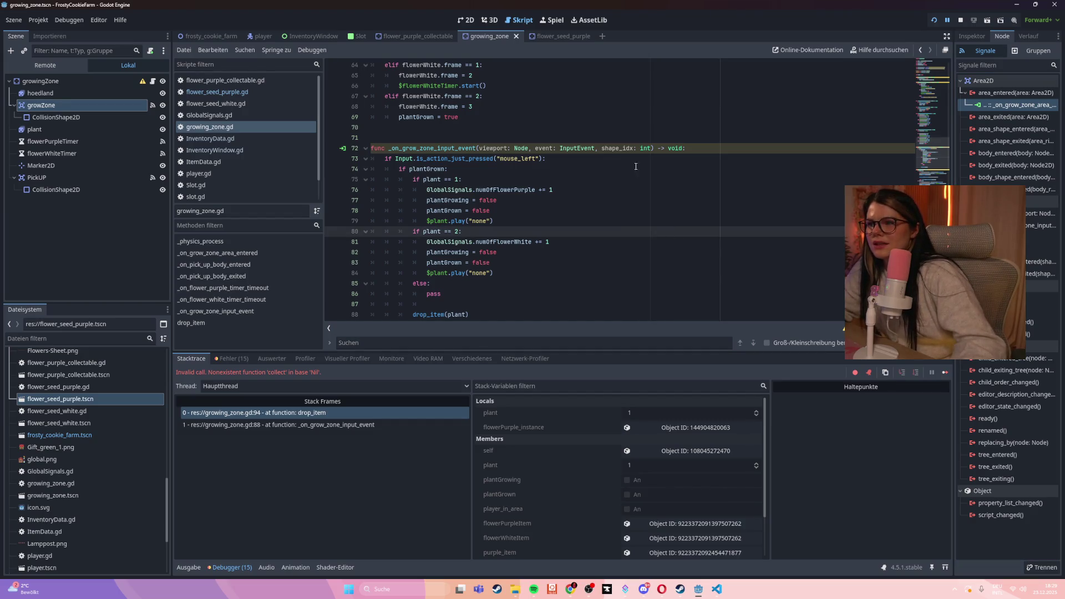
{"action": "left_click", "coordinate": [604, 248]}
{"action": "scroll", "coordinate": [603, 248], "scroll_direction": "down", "scroll_amount": 7}
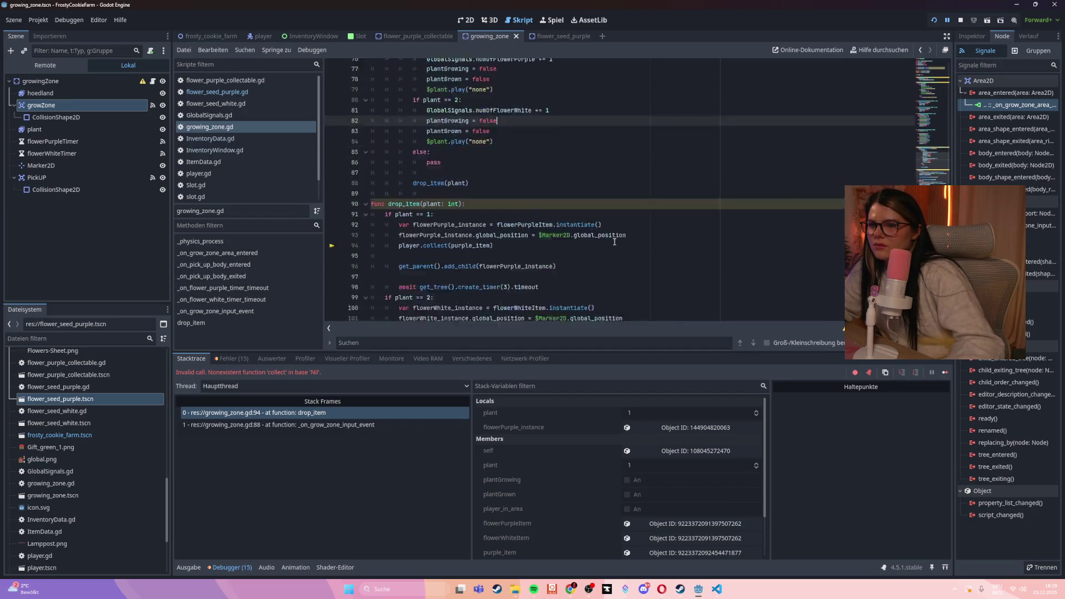
{"action": "scroll", "coordinate": [615, 242], "scroll_direction": "up", "scroll_amount": 5}
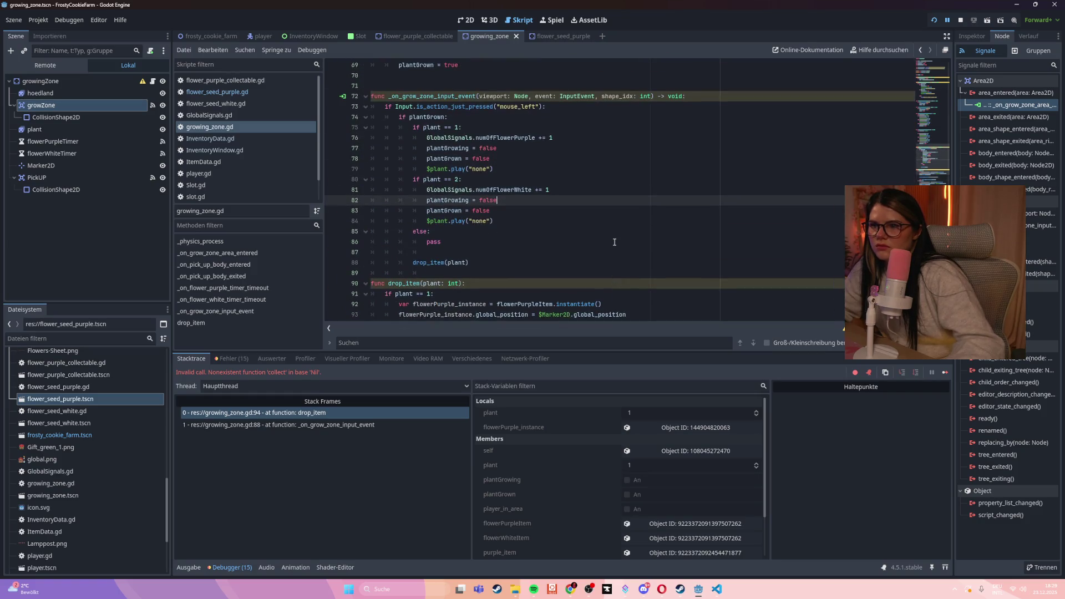
{"action": "scroll", "coordinate": [614, 243], "scroll_direction": "up", "scroll_amount": 5}
{"action": "scroll", "coordinate": [615, 242], "scroll_direction": "up", "scroll_amount": 9}
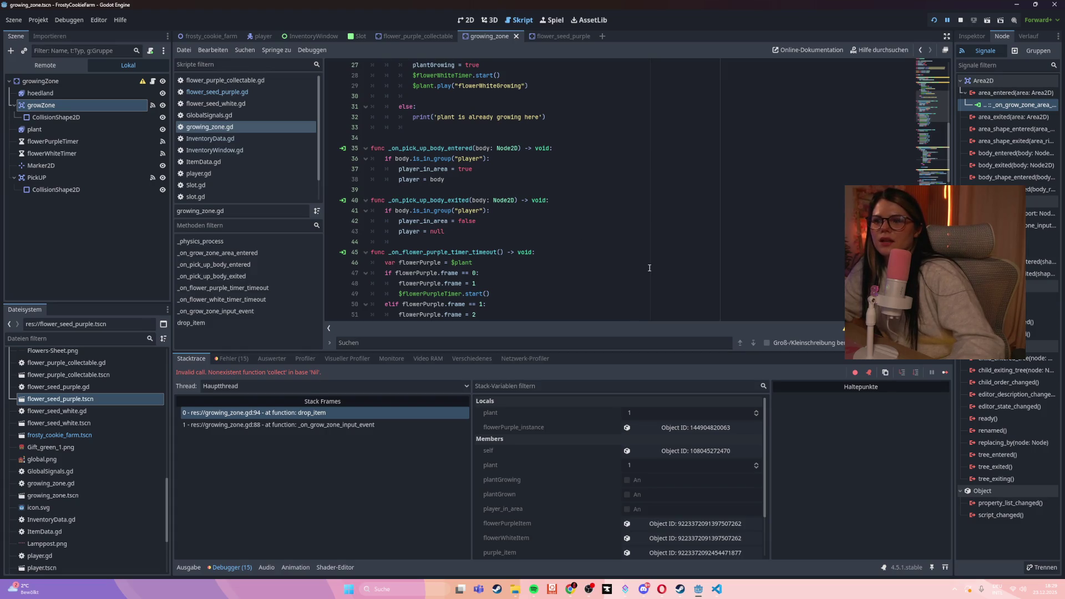
{"action": "scroll", "coordinate": [649, 265], "scroll_direction": "up", "scroll_amount": 4}
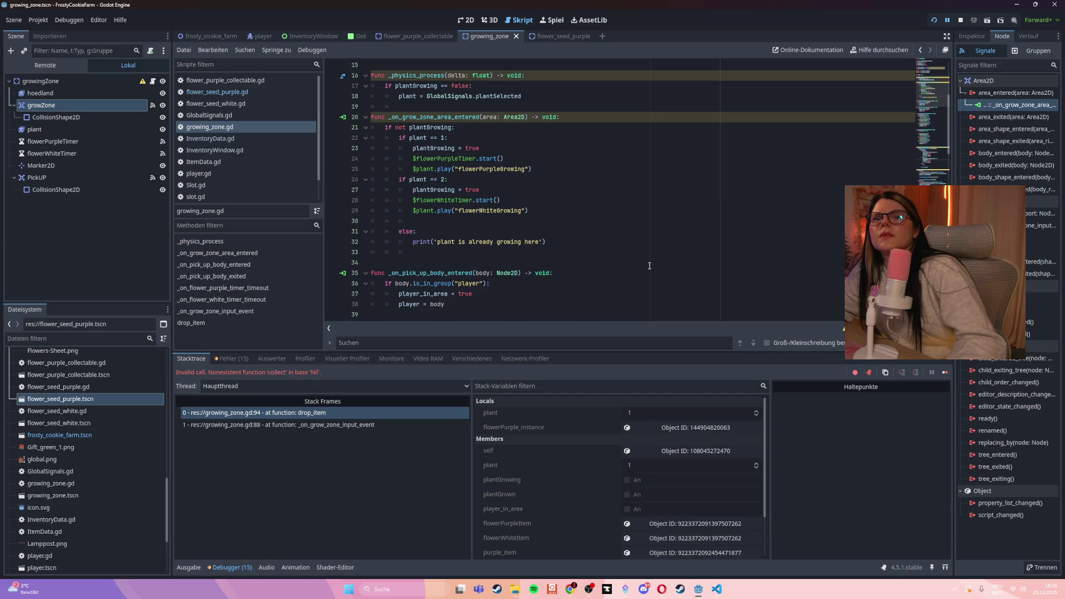
{"action": "scroll", "coordinate": [649, 266], "scroll_direction": "up", "scroll_amount": 1}
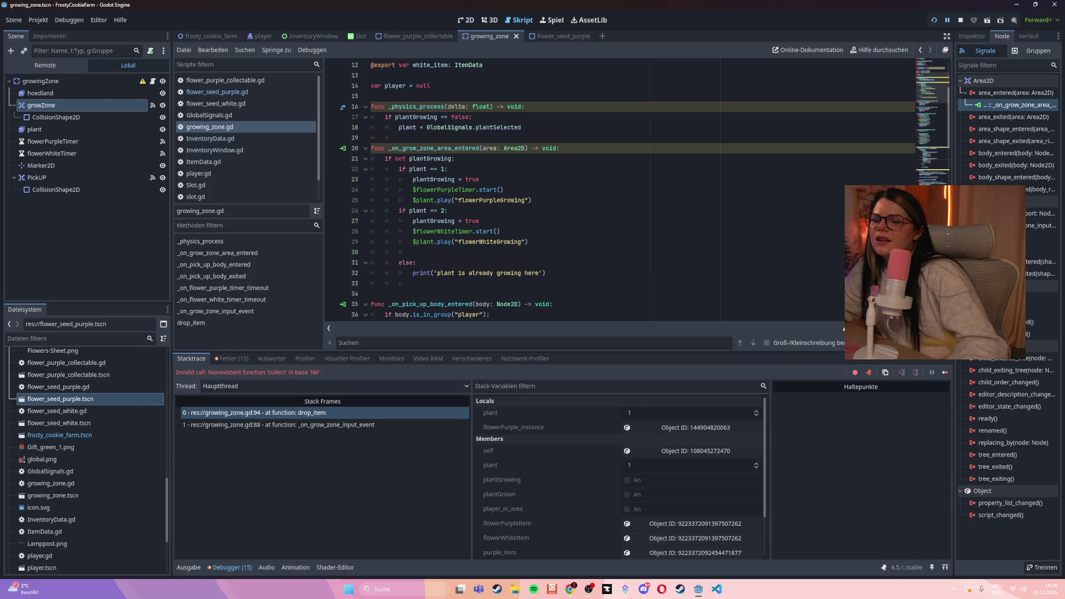
- Glance at the inventory tutorial video, then put it away and return to Godot
{"action": "mouse_move", "coordinate": [662, 589]}
{"action": "left_click", "coordinate": [660, 552]}
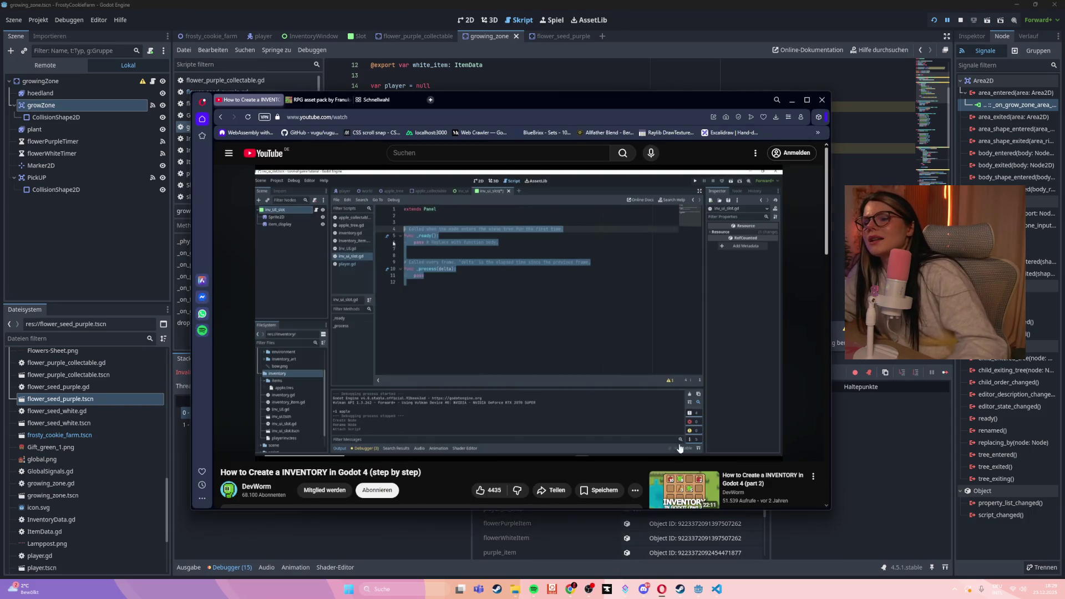
{"action": "left_click", "coordinate": [662, 590]}
{"action": "mouse_move", "coordinate": [573, 594]}
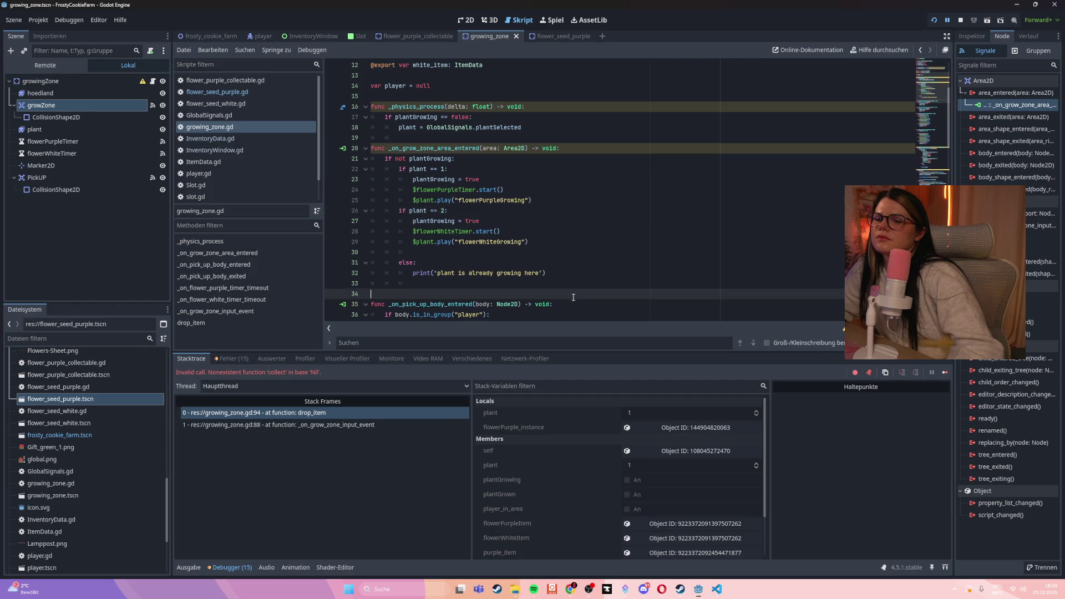
{"action": "scroll", "coordinate": [574, 298], "scroll_direction": "down", "scroll_amount": 2}
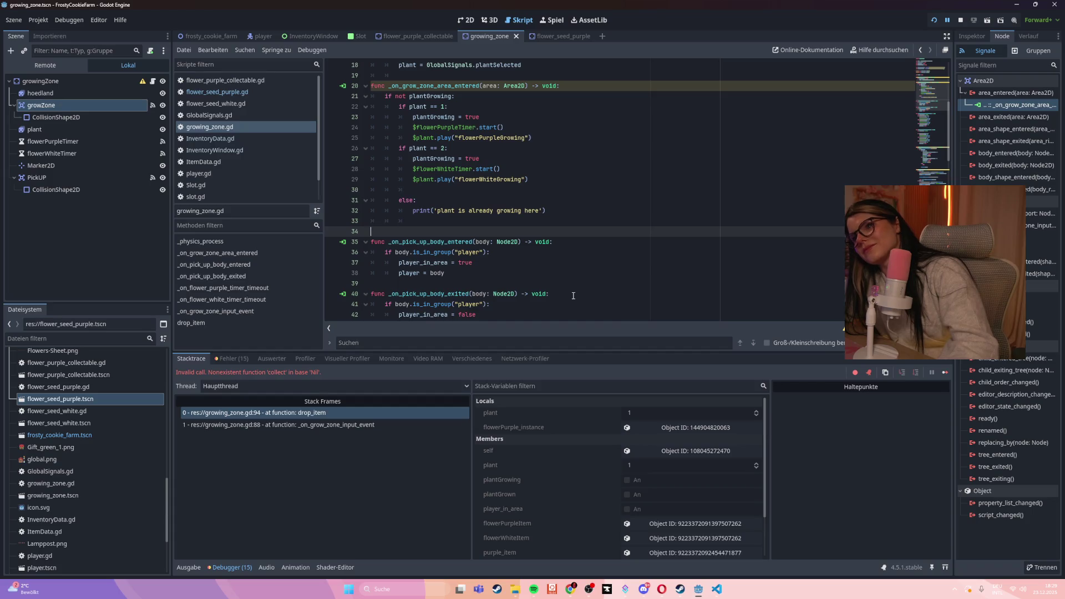
{"action": "left_click", "coordinate": [150, 109]}
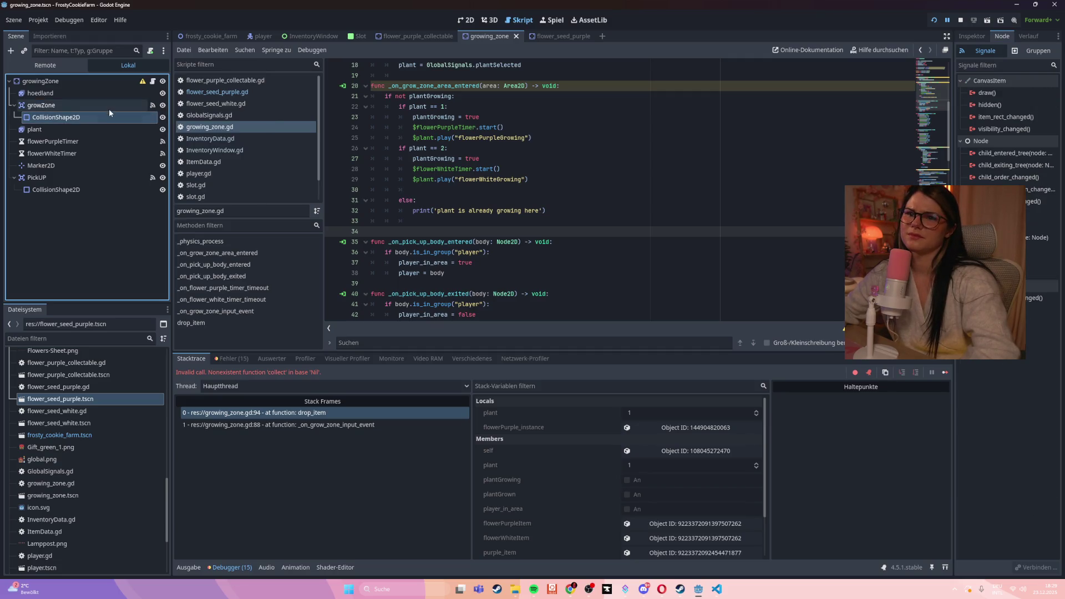
- In the 2D view, shrink PickUP's collision circle to a small radius
{"action": "left_click", "coordinate": [461, 25]}
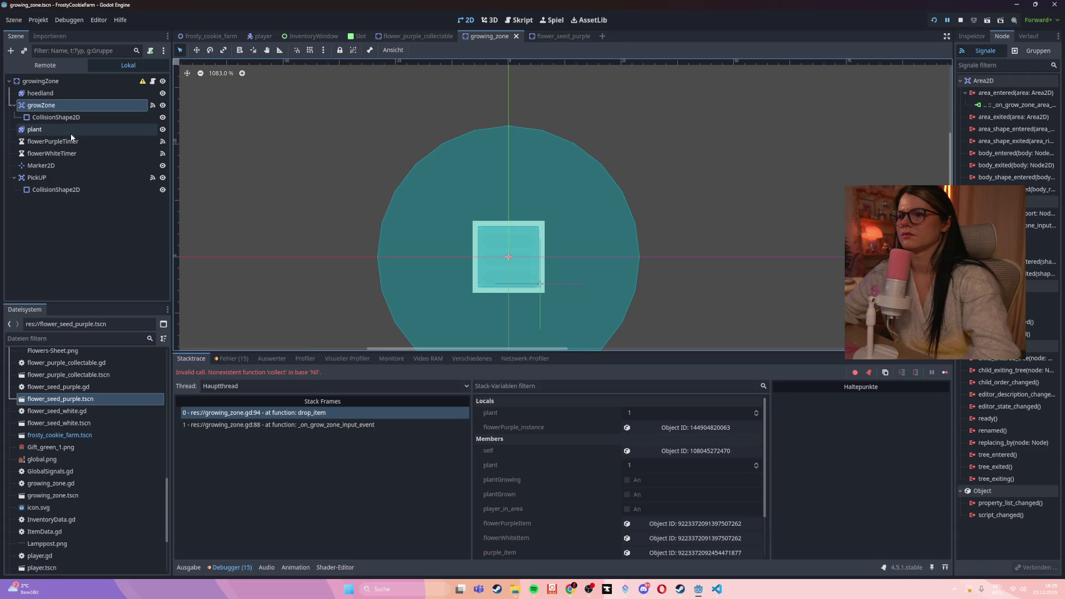
{"action": "left_click", "coordinate": [77, 106]}
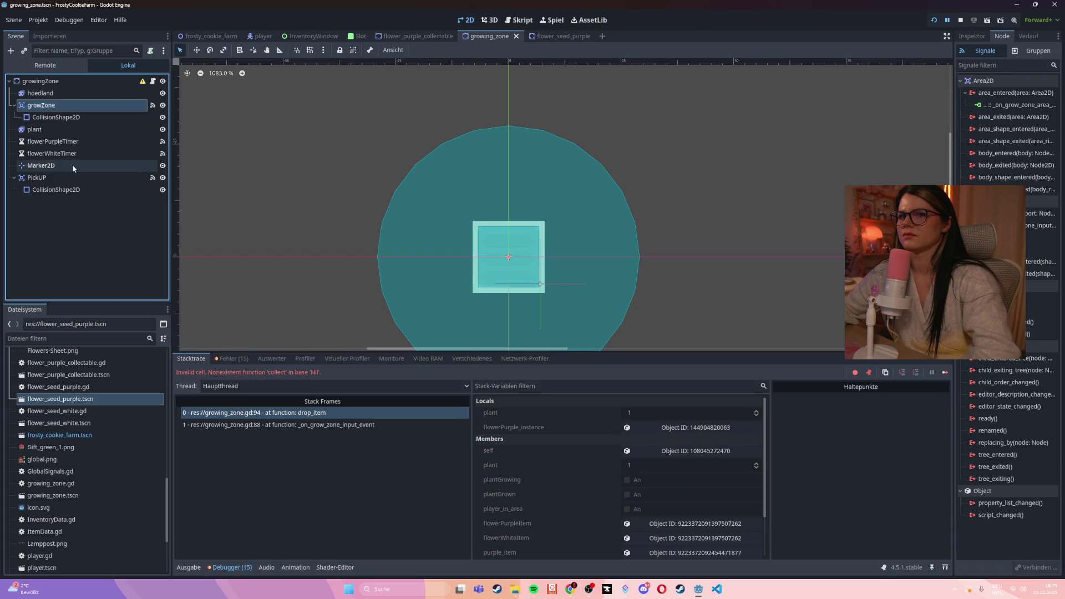
{"action": "left_click", "coordinate": [67, 189]}
{"action": "left_click_drag", "start_coordinate": [641, 258], "coordinate": [522, 258]}
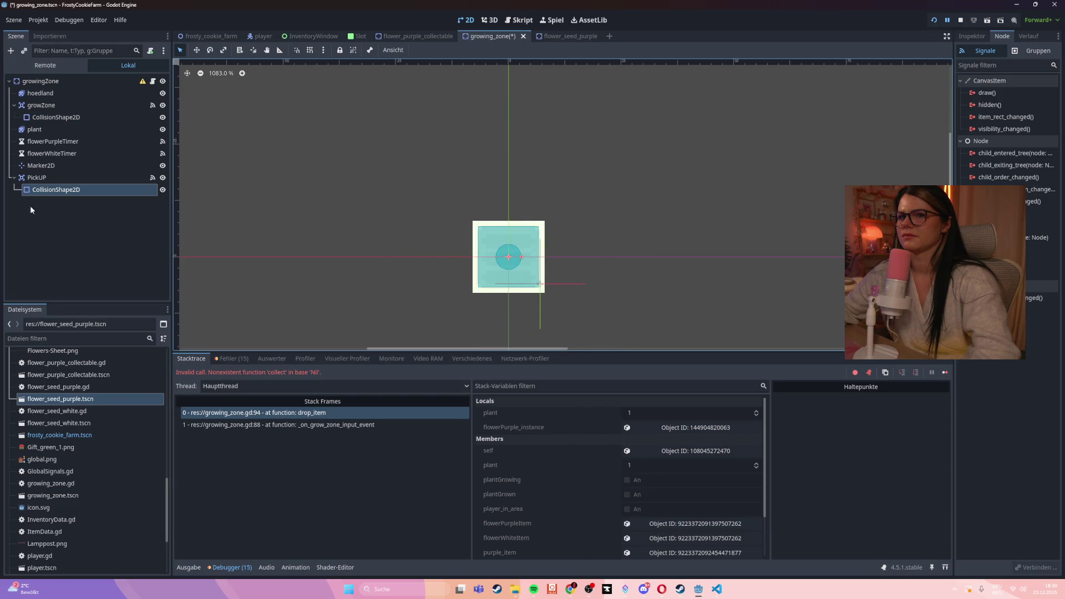
- Hide the PickUP node and save the growing_zone scene
{"action": "left_click", "coordinate": [162, 177]}
{"action": "left_click", "coordinate": [110, 213]}
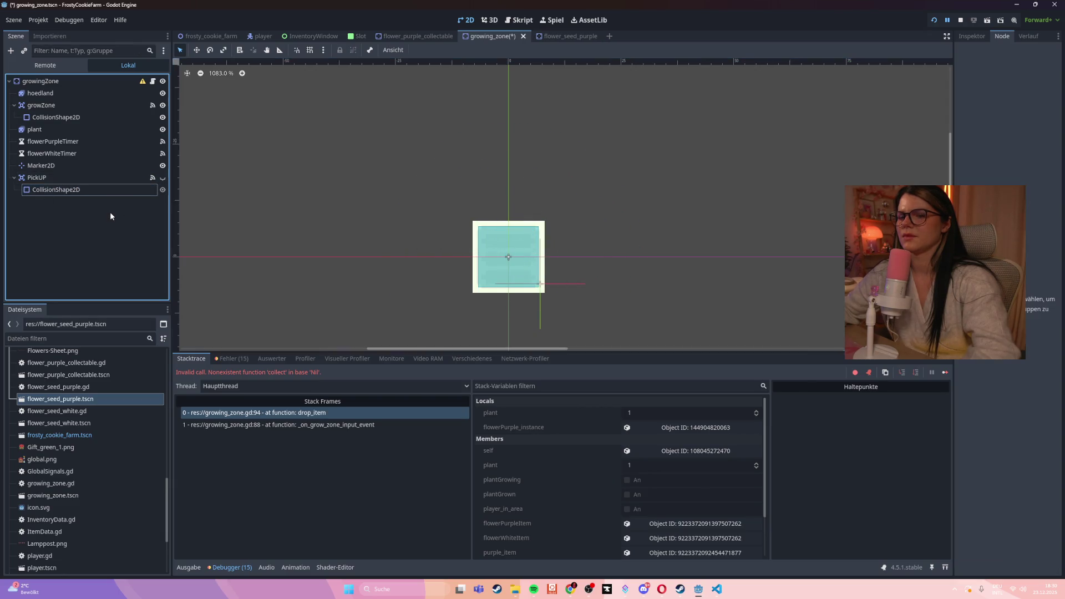
{"action": "key", "text": "ctrl+s"}
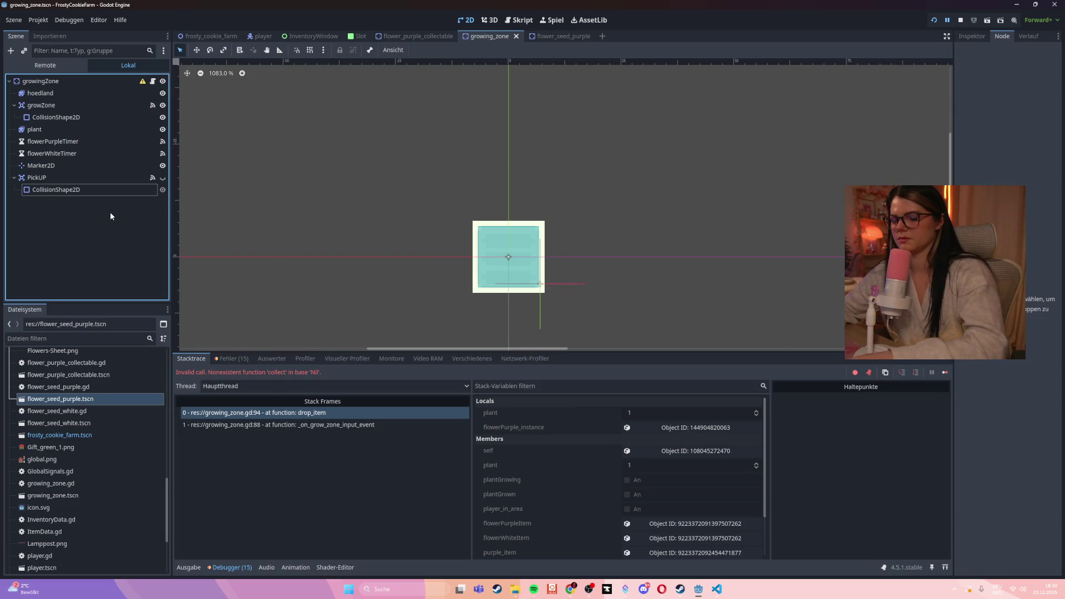
- Run the game, walk the character to the grow zone, and click the grown plant to harvest it
{"action": "key", "text": "F5"}
{"action": "key", "text": "s"}
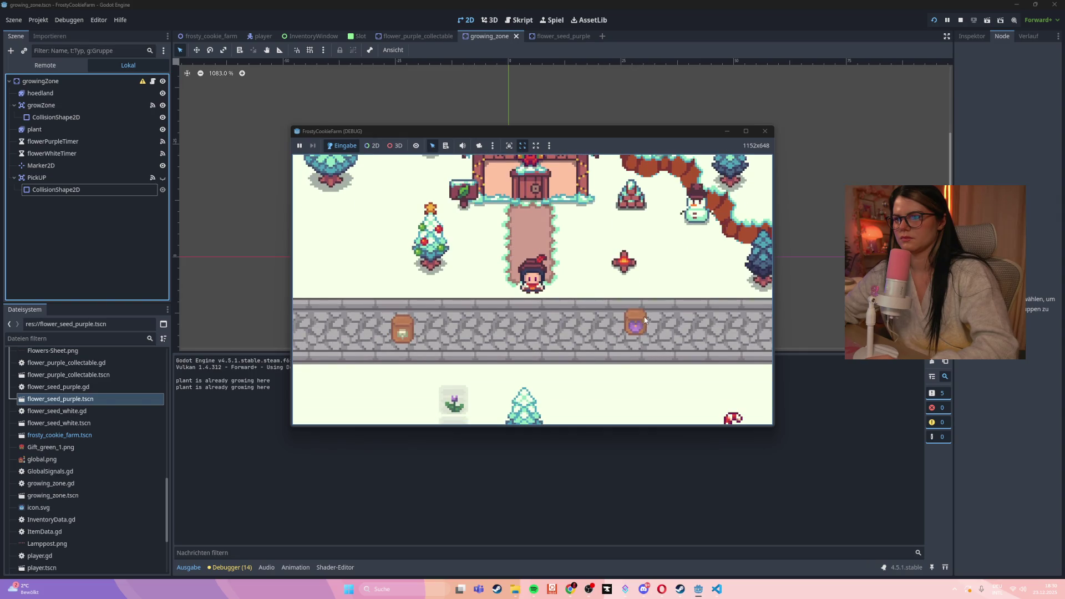
{"action": "key", "text": "s"}
{"action": "key", "text": "d"}
{"action": "key", "text": "w"}
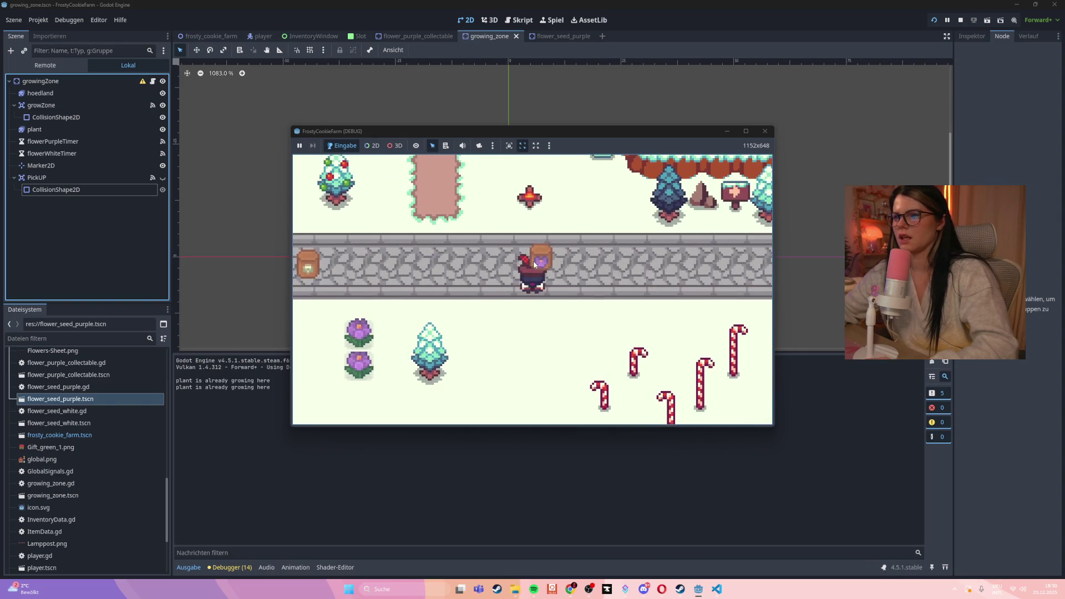
{"action": "key", "text": "a"}
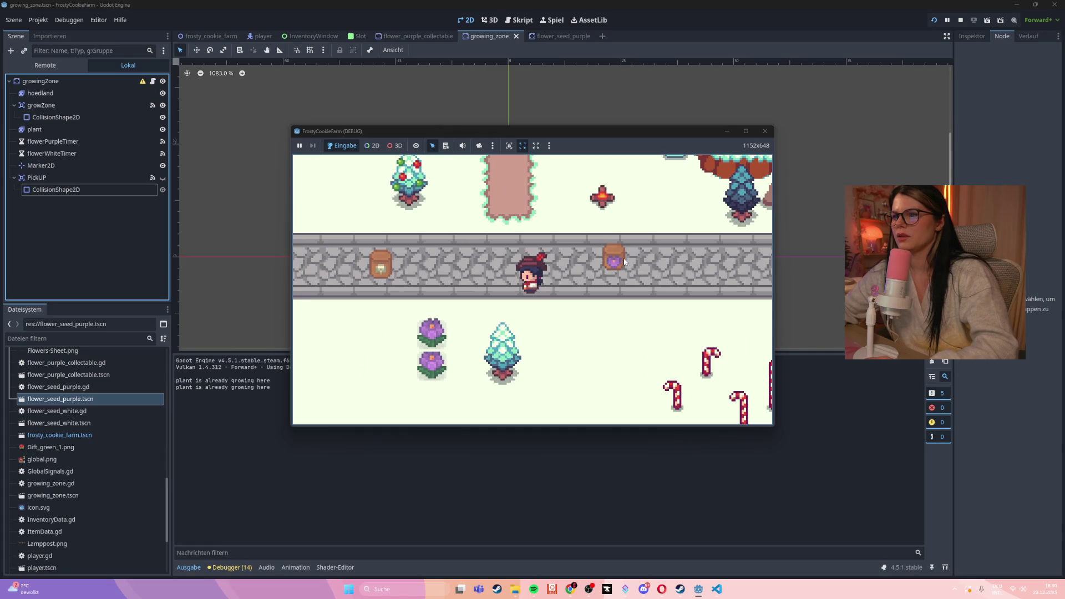
{"action": "left_click", "coordinate": [436, 334]}
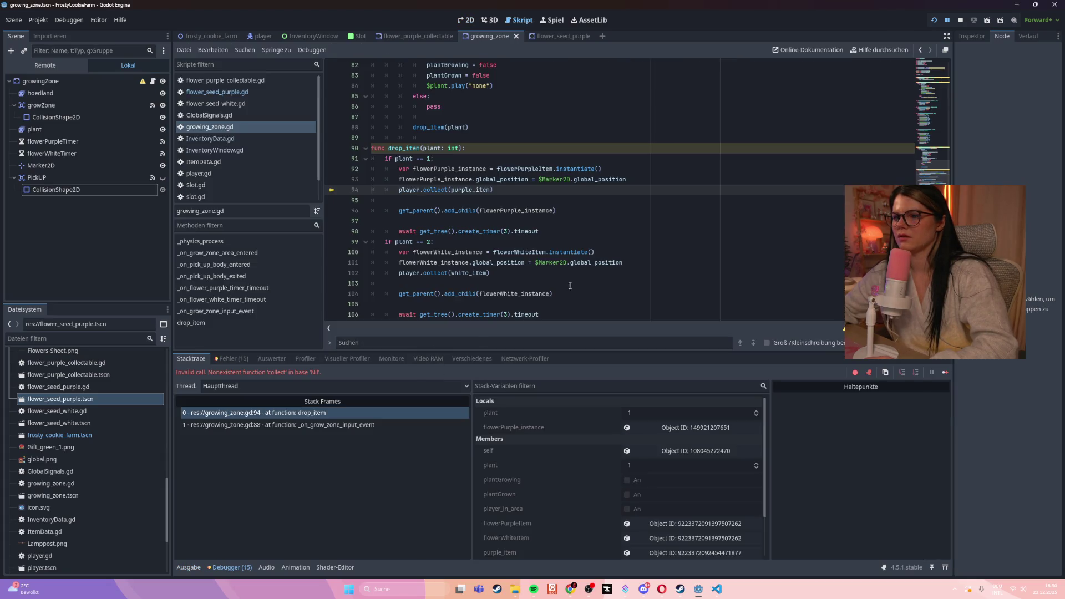
{"action": "left_click", "coordinate": [626, 252]}
{"action": "left_click", "coordinate": [341, 425]}
{"action": "left_click", "coordinate": [346, 411]}
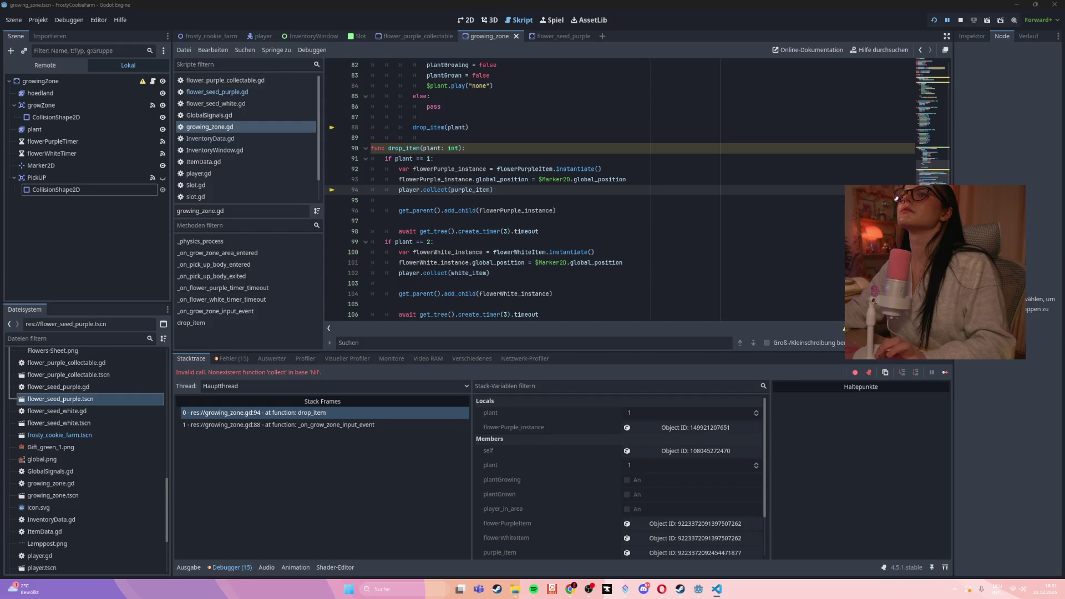
{"action": "left_click", "coordinate": [59, 235]}
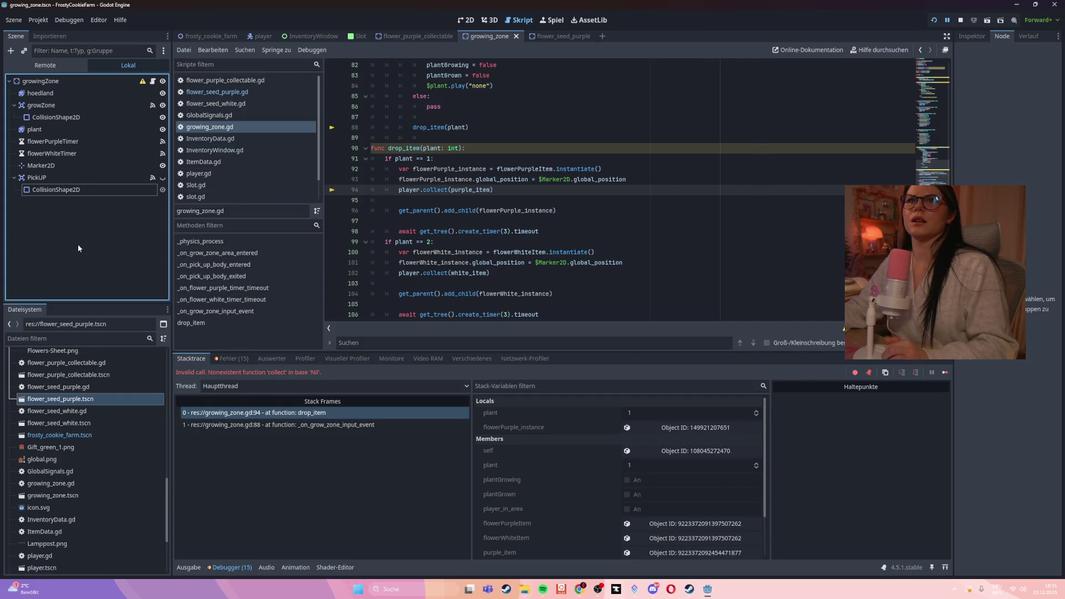
- Delete the PickUP node together with its collision shape
{"action": "right_click", "coordinate": [64, 178]}
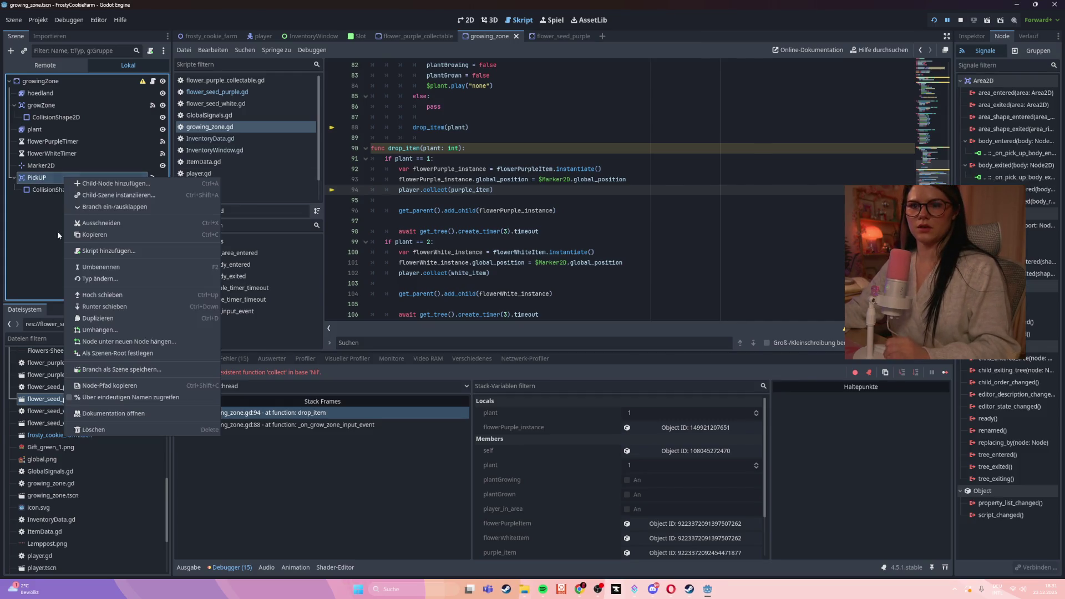
{"action": "left_click", "coordinate": [85, 430]}
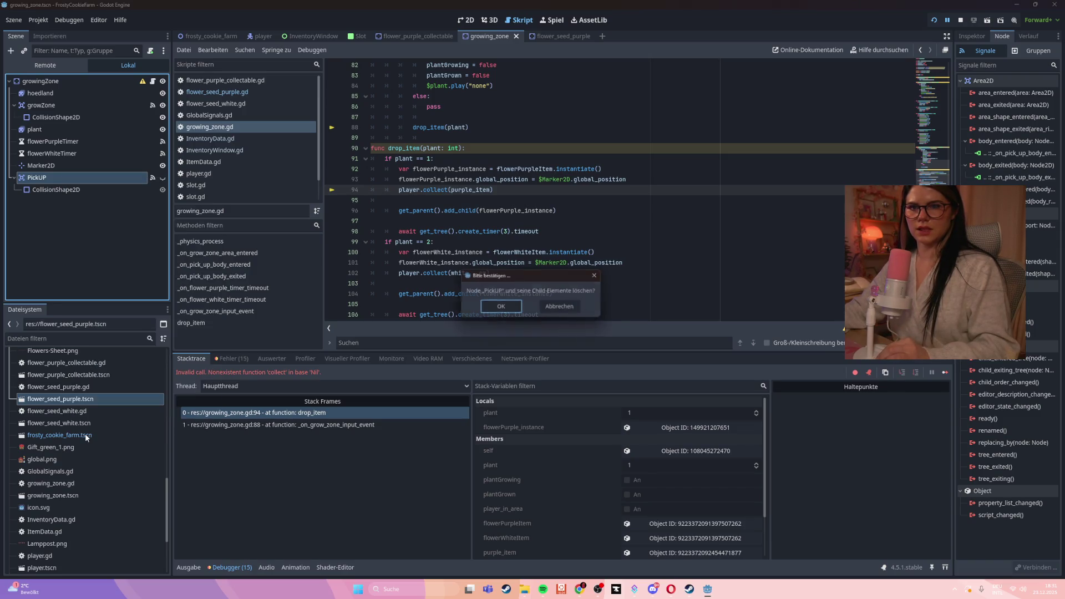
{"action": "left_click", "coordinate": [502, 308]}
- Check the tutorial video in the browser, then return to the Godot editor
{"action": "left_click", "coordinate": [676, 594]}
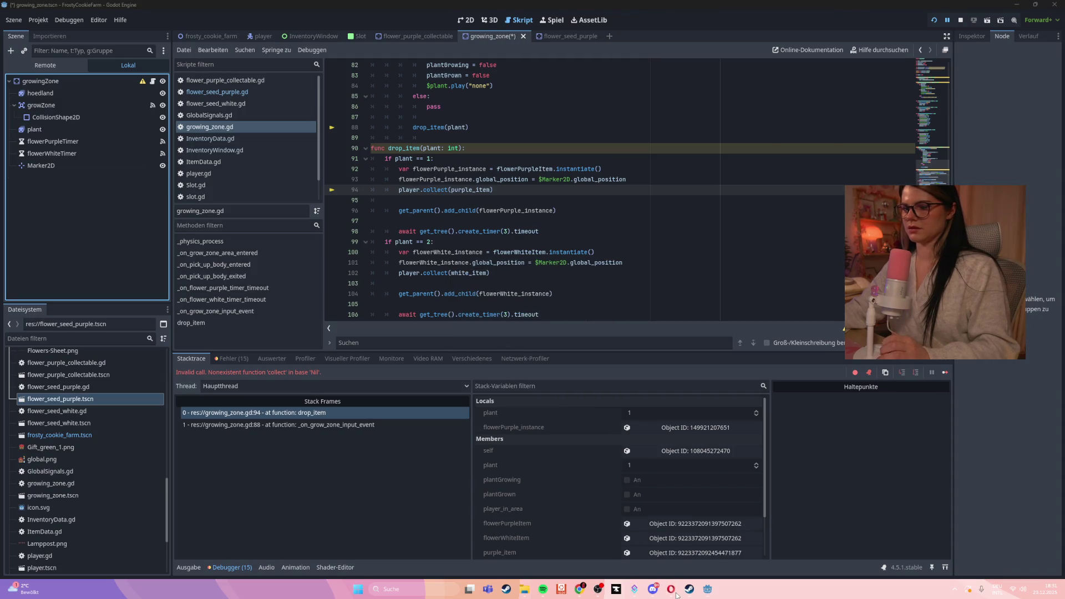
{"action": "mouse_move", "coordinate": [580, 589]}
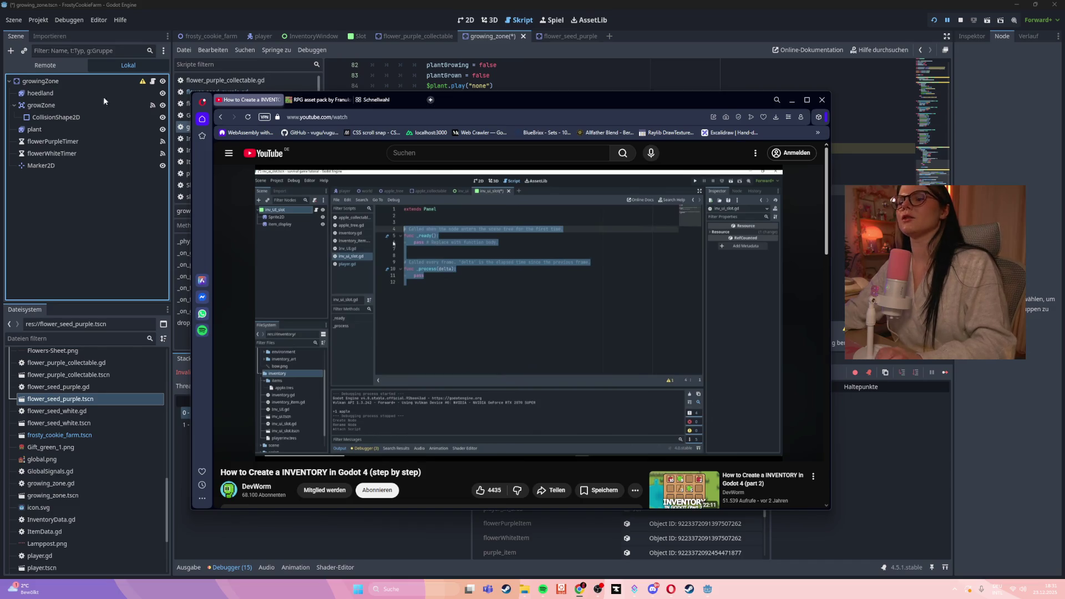
{"action": "left_click", "coordinate": [97, 260]}
- Replace all of growing_zone.gd with the copied code and save the script
{"action": "left_click", "coordinate": [549, 211]}
{"action": "key", "text": "ctrl+a"}
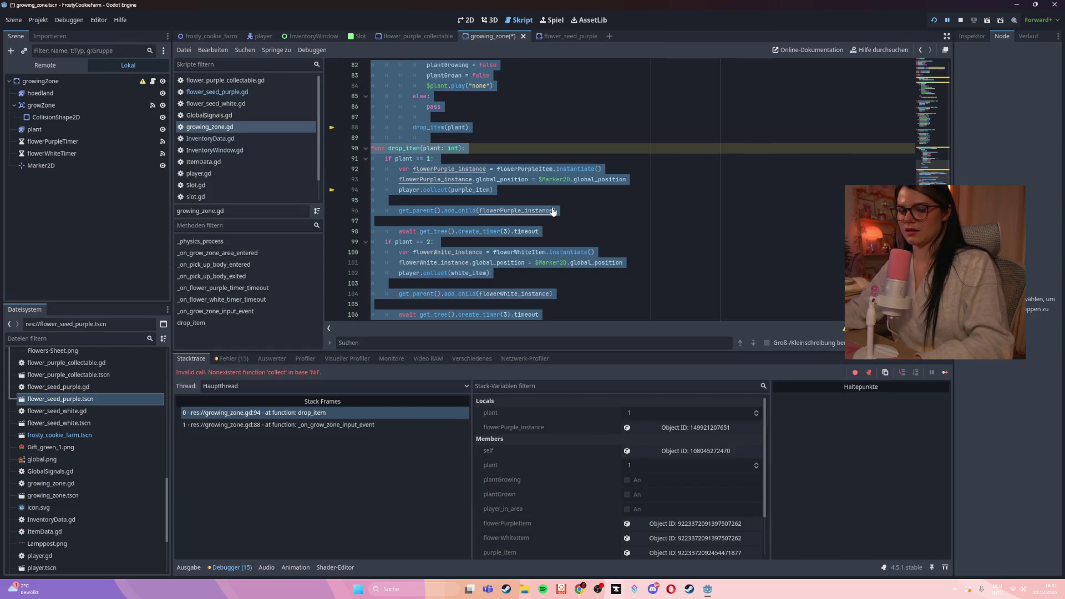
{"action": "key", "text": "ctrl+v"}
{"action": "key", "text": "ctrl+s"}
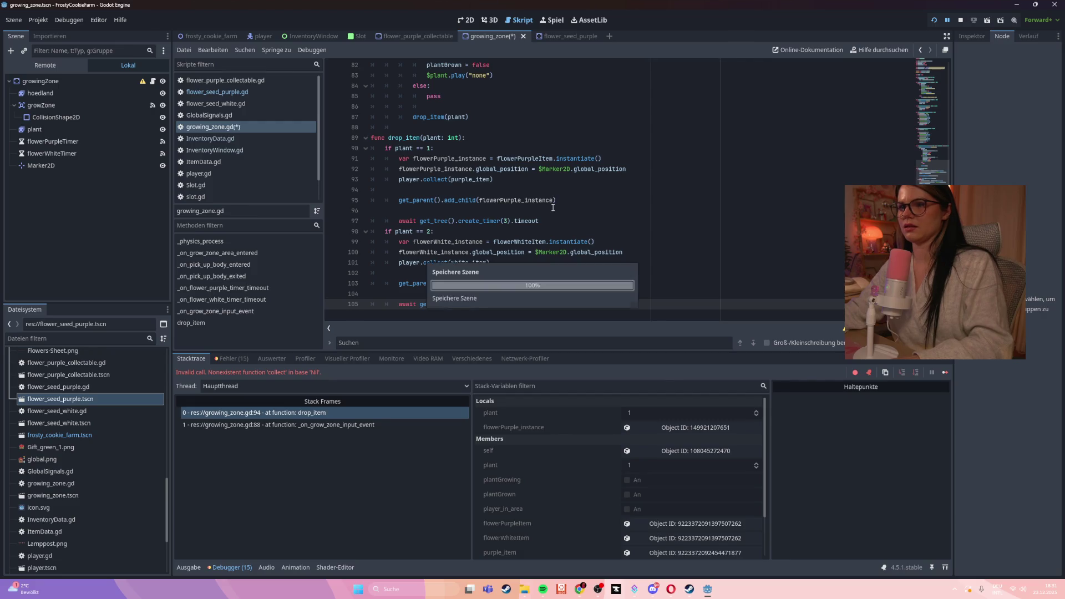
{"action": "left_click", "coordinate": [45, 105]}
- Rename the growZone node to Area2D and save the scene
{"action": "left_click", "coordinate": [55, 104]}
{"action": "type", "text": "A"}
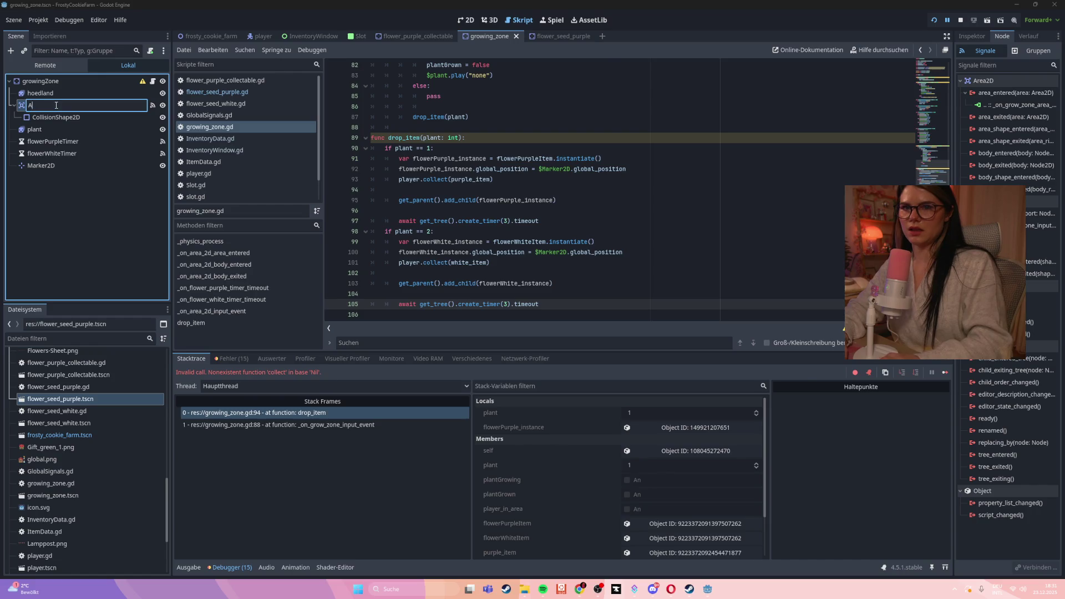
{"action": "type", "text": "rea2D"}
{"action": "key", "text": "Return"}
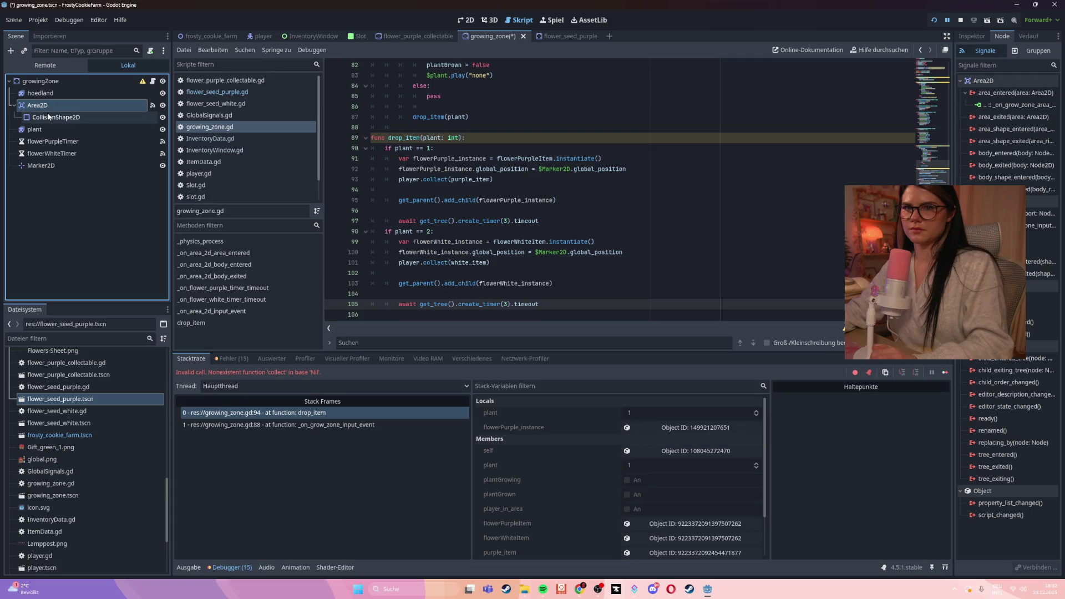
{"action": "left_click", "coordinate": [498, 263]}
{"action": "key", "text": "ctrl+s"}
{"action": "scroll", "coordinate": [782, 312], "scroll_direction": "up", "scroll_amount": 15}
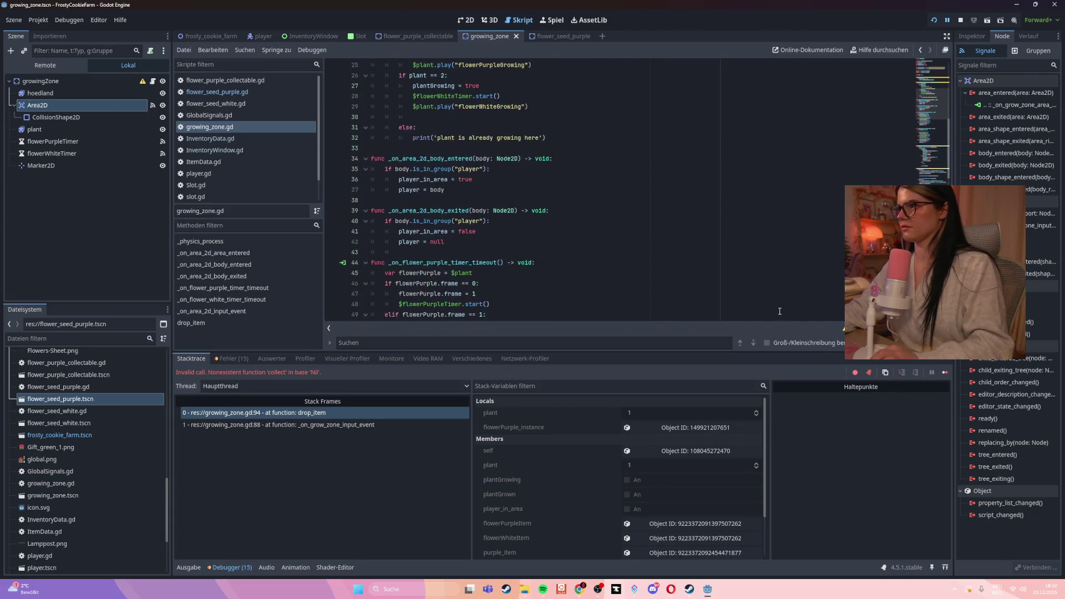
- Remove the old area_entered and input_event connections and reconnect them to _on_area_2d_ handlers
{"action": "right_click", "coordinate": [985, 95]}
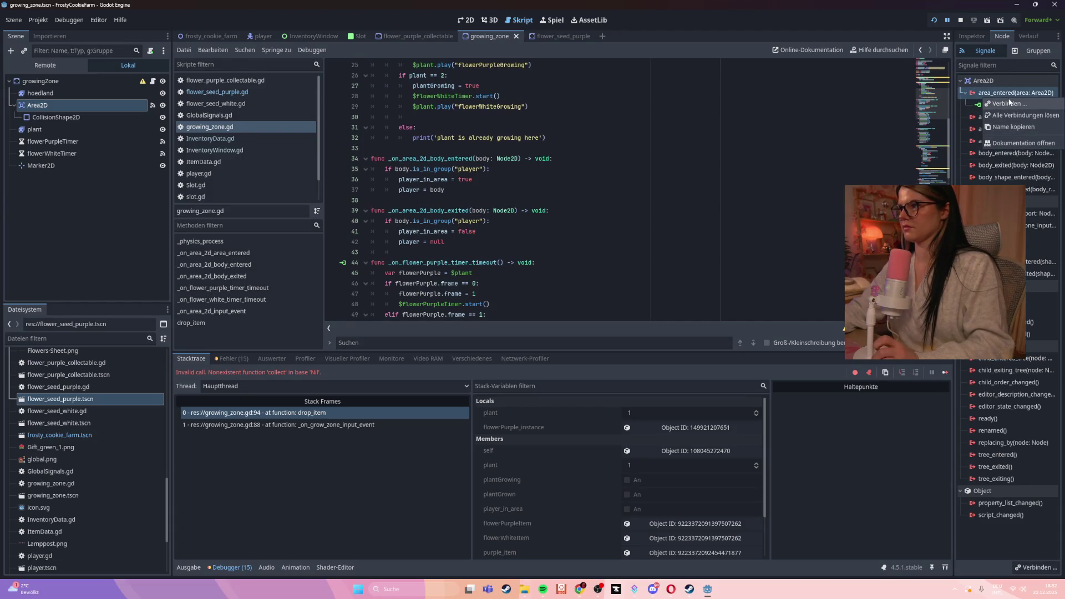
{"action": "left_click", "coordinate": [1015, 114]}
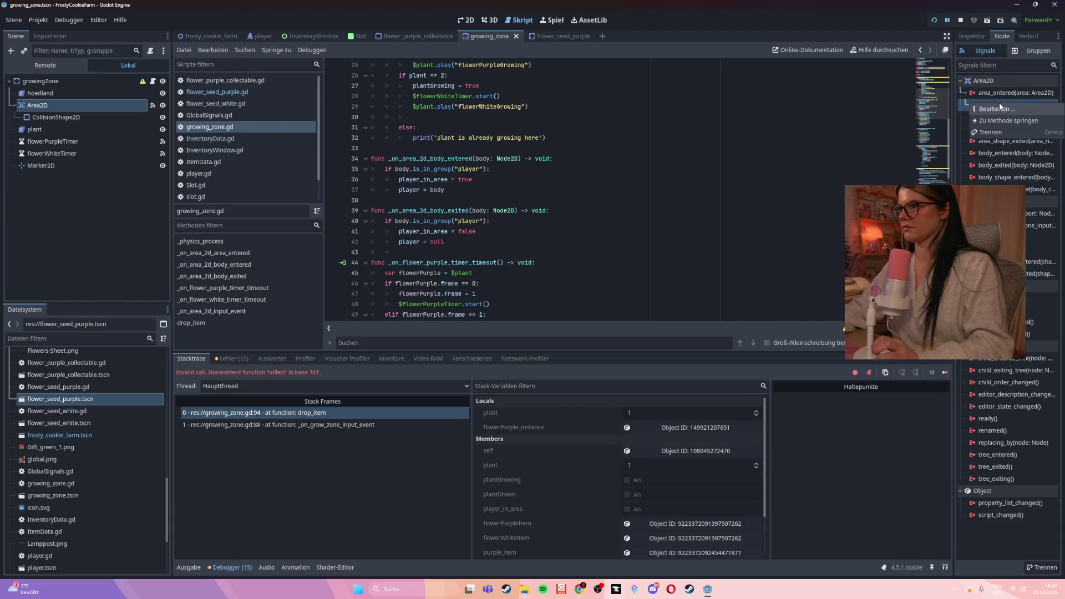
{"action": "double_click", "coordinate": [993, 92]}
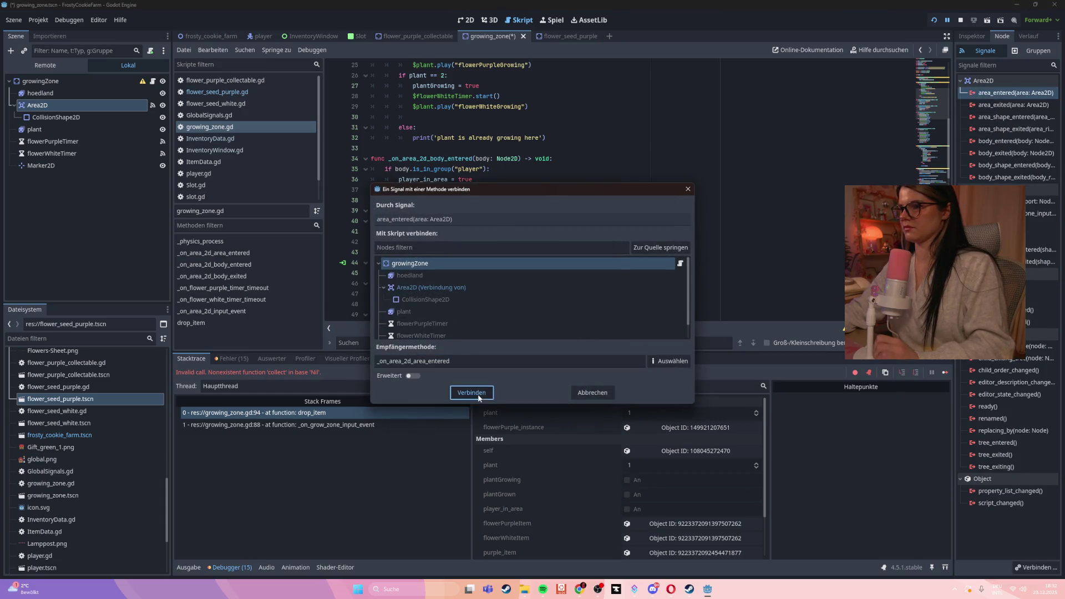
{"action": "left_click", "coordinate": [471, 393]}
{"action": "right_click", "coordinate": [1010, 215]}
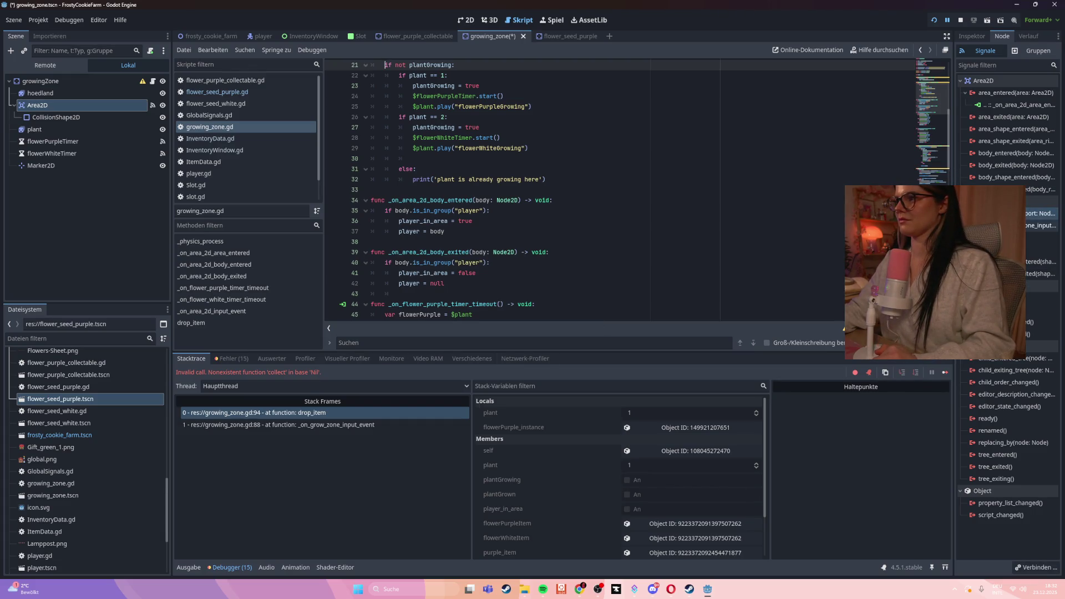
{"action": "left_click", "coordinate": [1043, 234]}
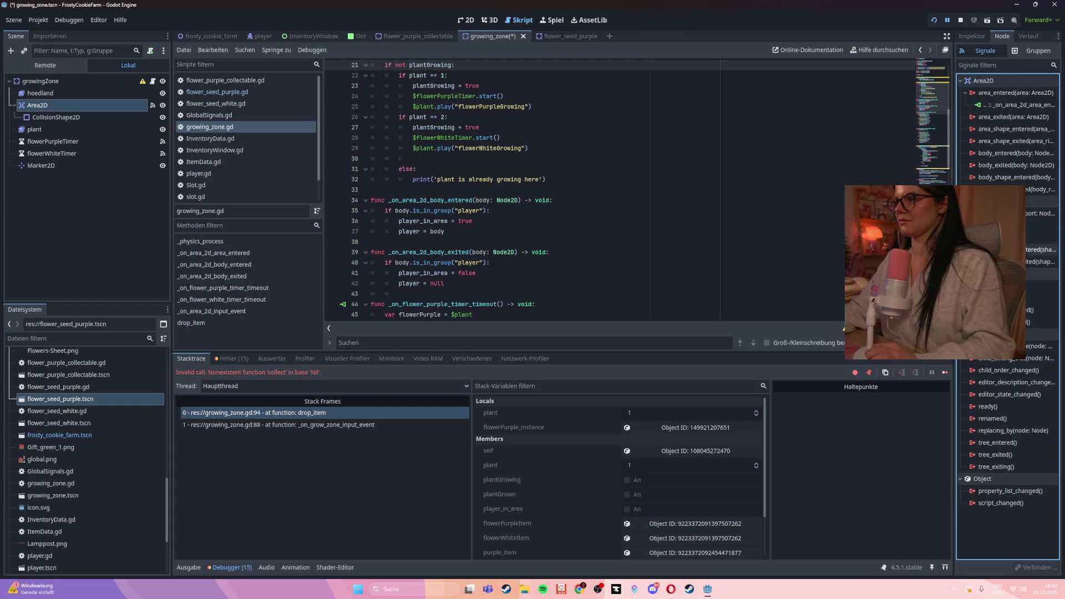
{"action": "double_click", "coordinate": [1041, 213]}
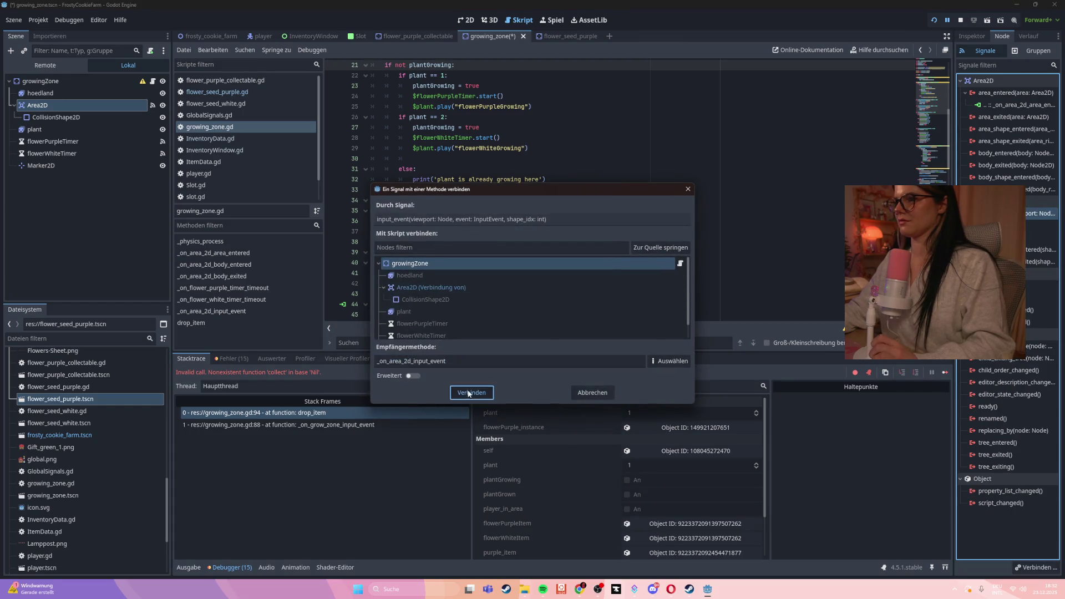
{"action": "left_click", "coordinate": [471, 393]}
- Connect body_entered and body_exited to _on_area_2d_body_entered and _on_area_2d_body_exited
{"action": "left_click", "coordinate": [1013, 154]}
{"action": "double_click", "coordinate": [1013, 153]}
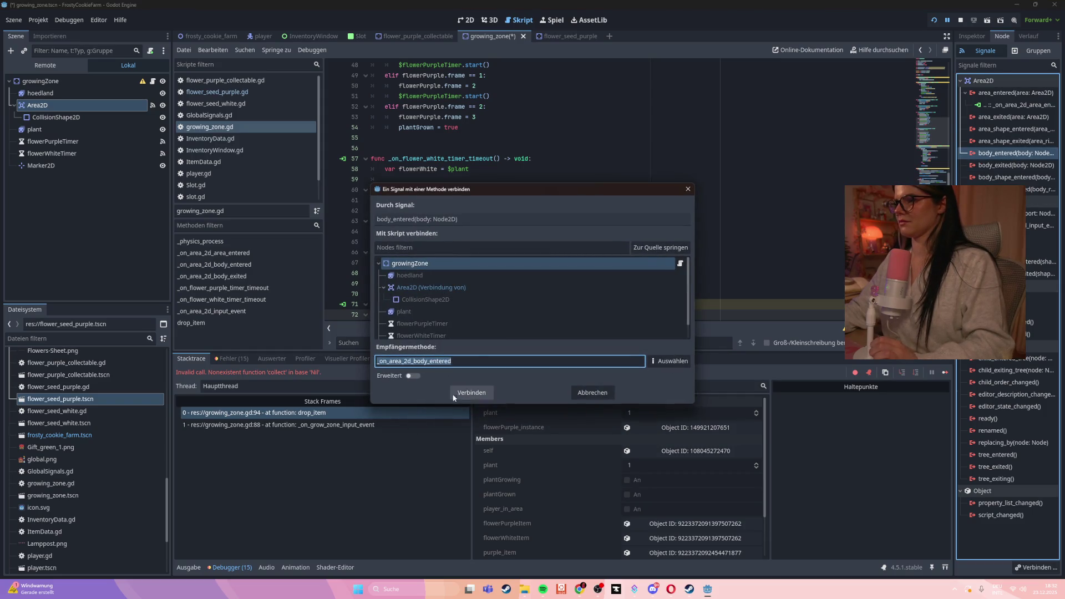
{"action": "left_click", "coordinate": [472, 392]}
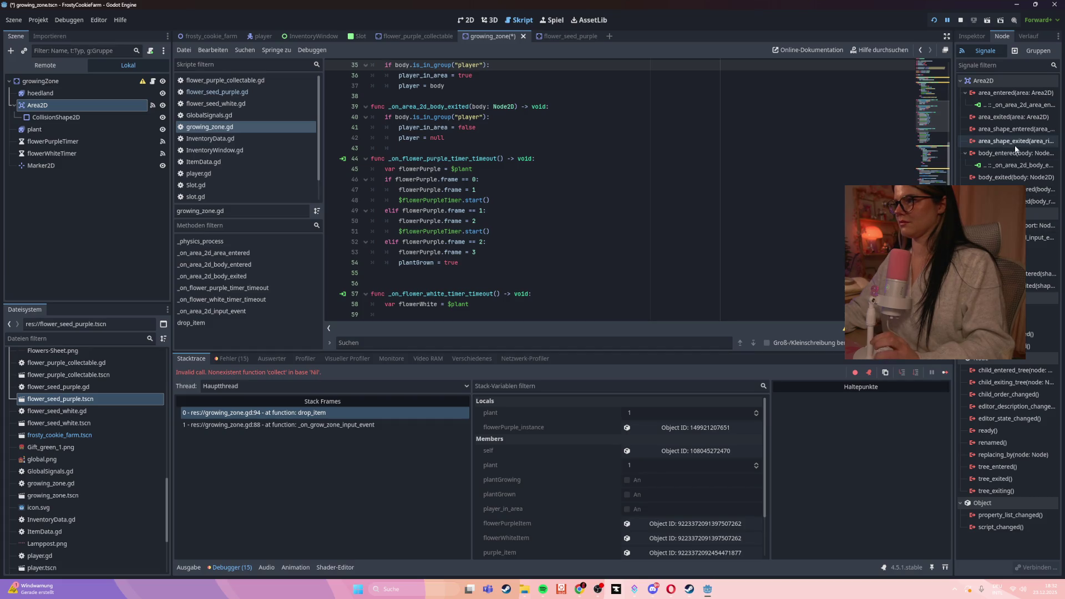
{"action": "left_click", "coordinate": [1018, 166]}
{"action": "left_click", "coordinate": [1018, 178]}
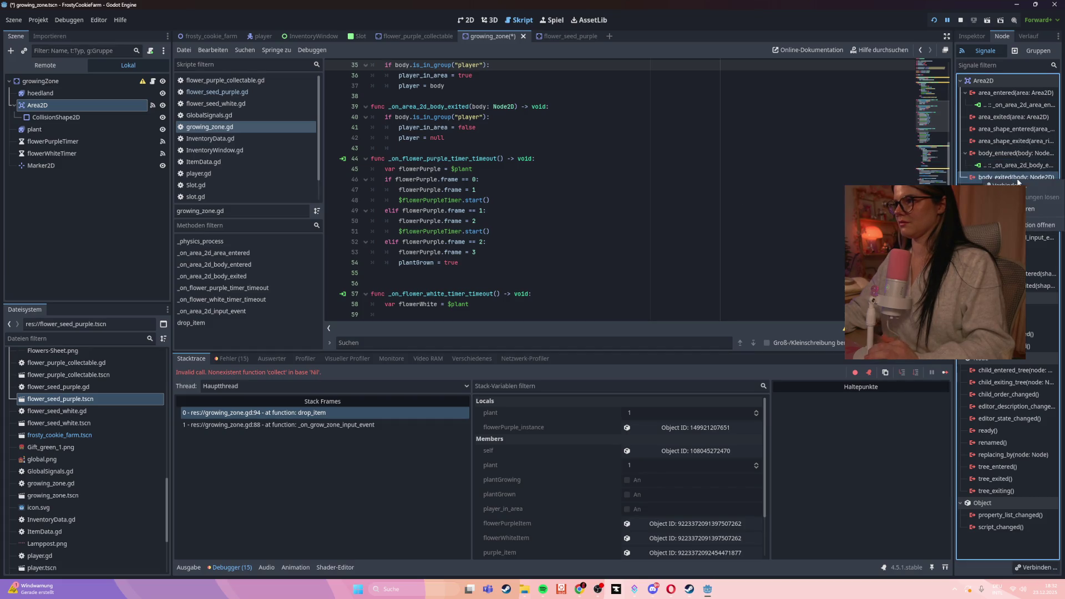
{"action": "double_click", "coordinate": [1019, 178]}
{"action": "left_click", "coordinate": [471, 392]}
{"action": "scroll", "coordinate": [628, 196], "scroll_direction": "down", "scroll_amount": 15}
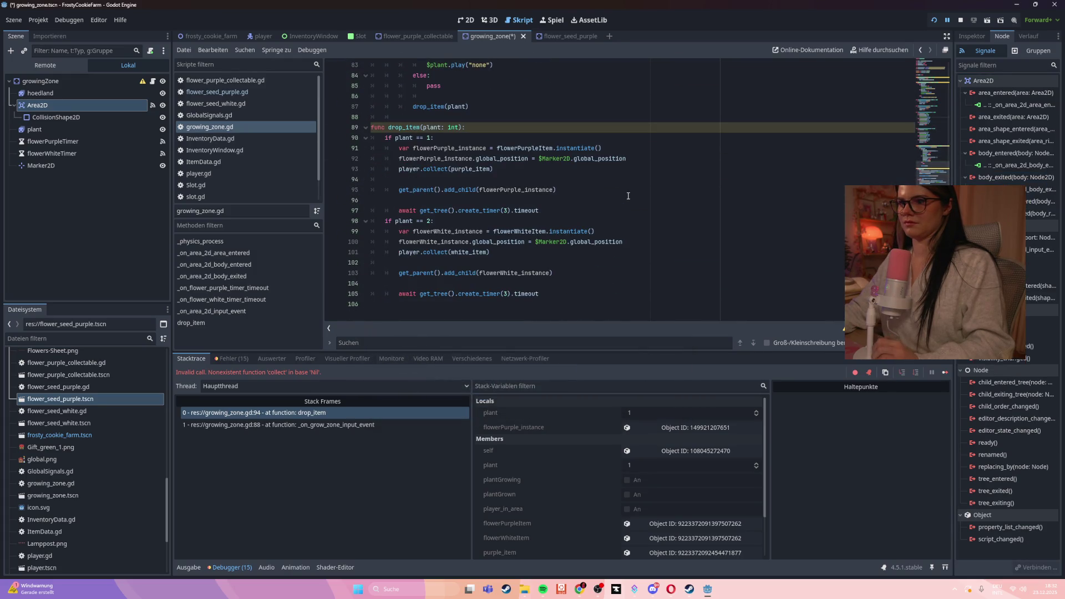
{"action": "scroll", "coordinate": [628, 196], "scroll_direction": "up", "scroll_amount": 12}
- Save all changes, test-run the game walking the player around, then stop it
{"action": "left_click", "coordinate": [629, 194]}
{"action": "key", "text": "ctrl+s"}
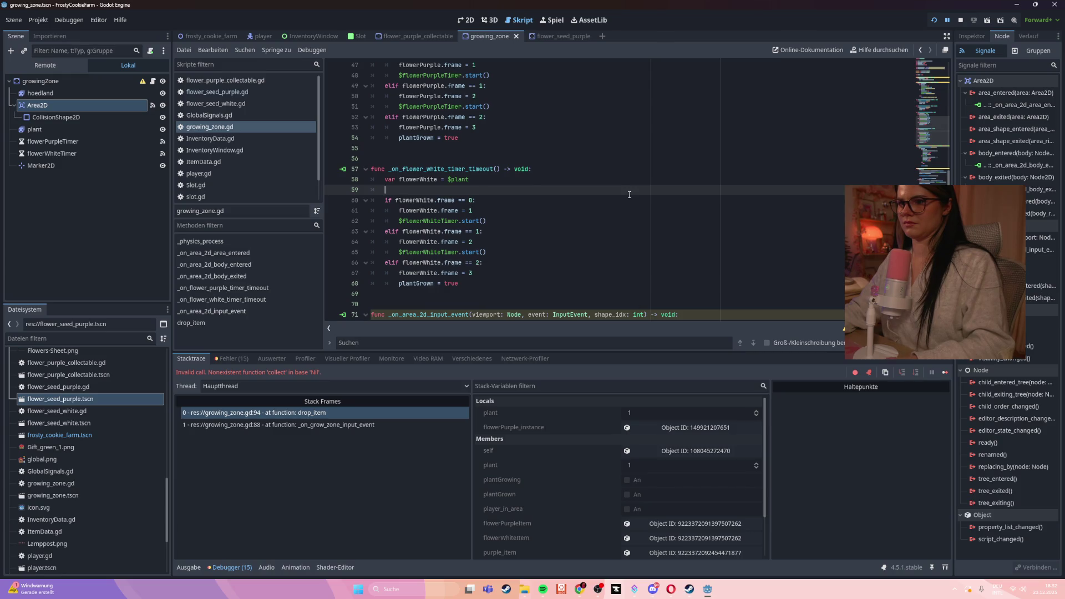
{"action": "key", "text": "F5"}
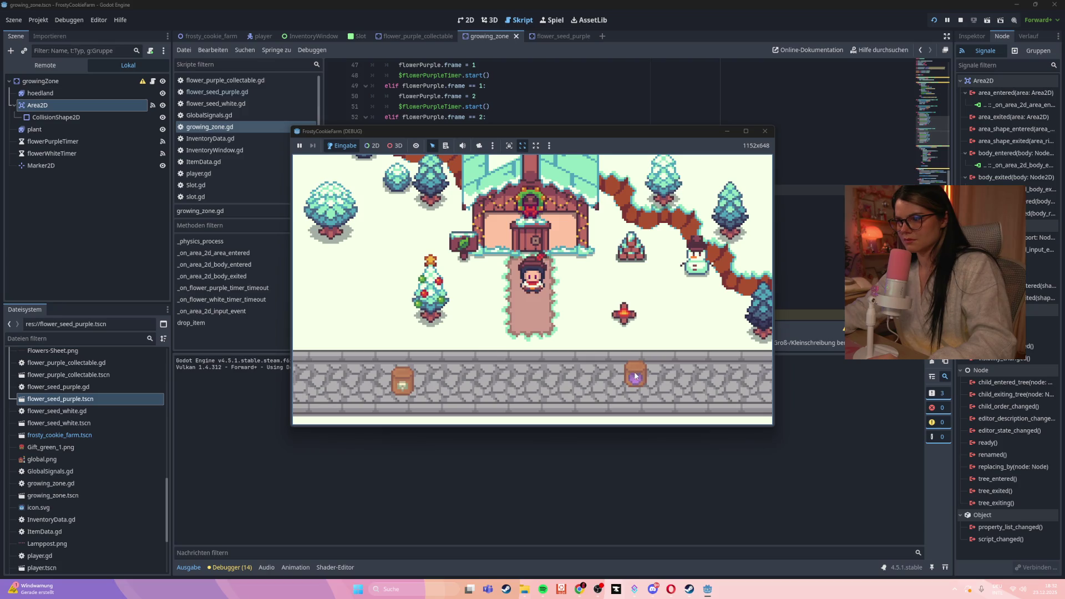
{"action": "key", "text": "s"}
{"action": "key", "text": "w"}
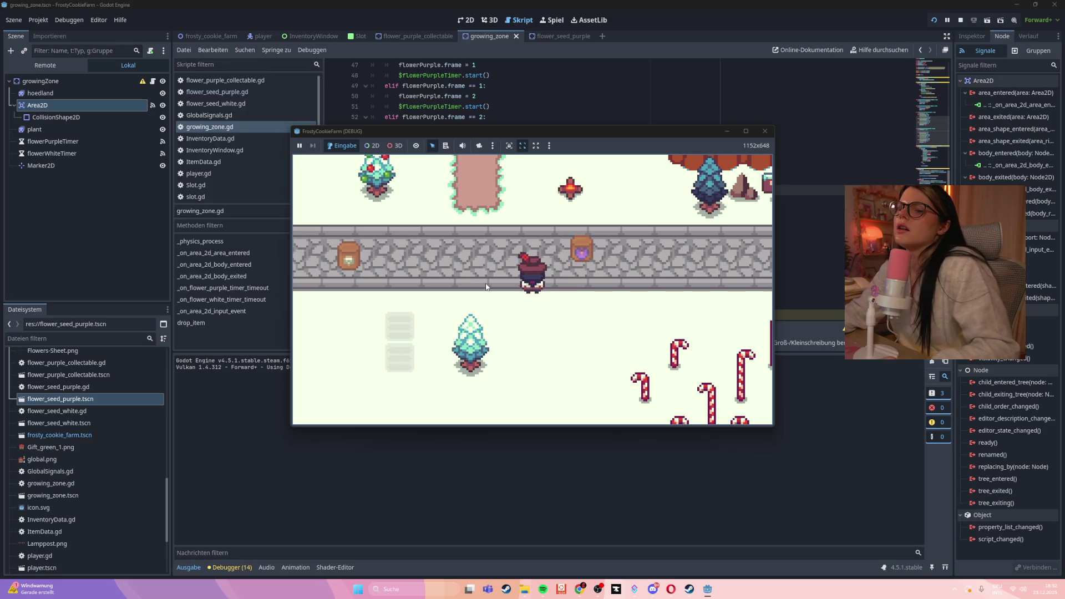
{"action": "left_click", "coordinate": [765, 131]}
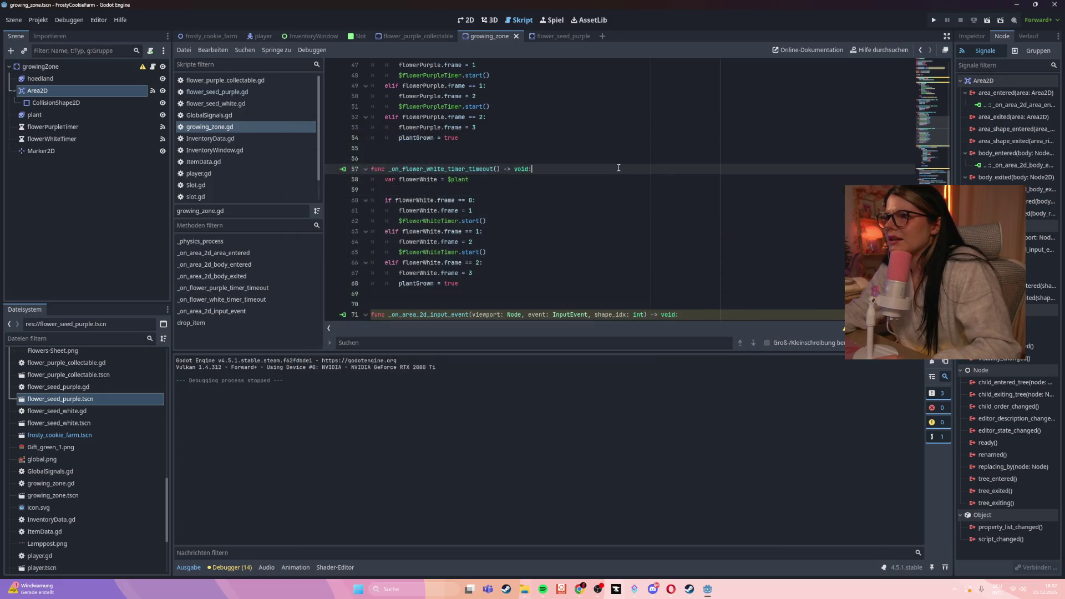
- Open the flower_seed_purple.gd script from the flower_purple_collectable scene
{"action": "left_click", "coordinate": [395, 36]}
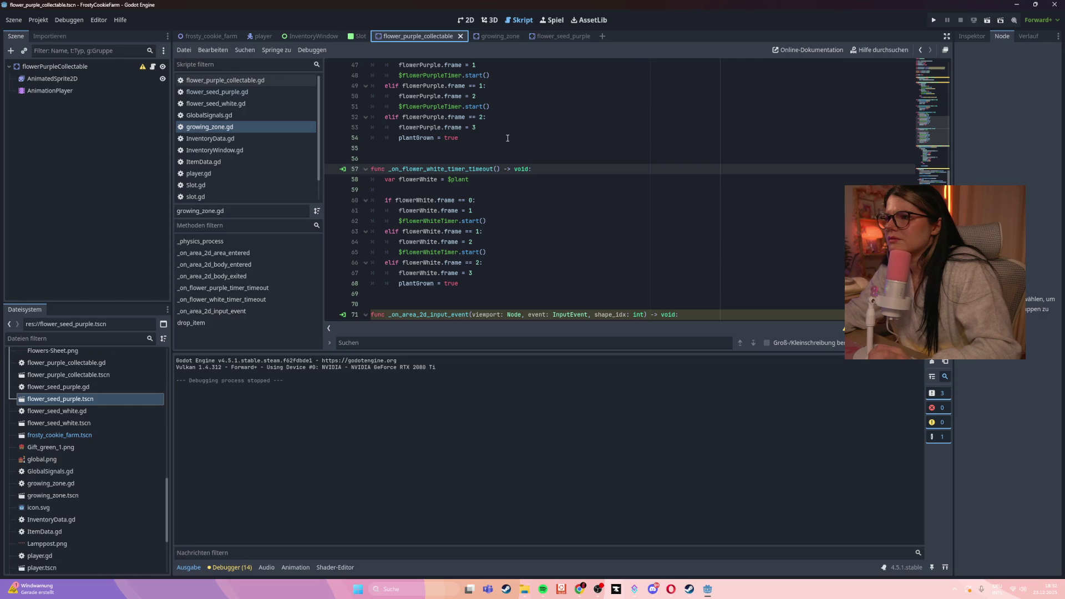
{"action": "left_click", "coordinate": [243, 92]}
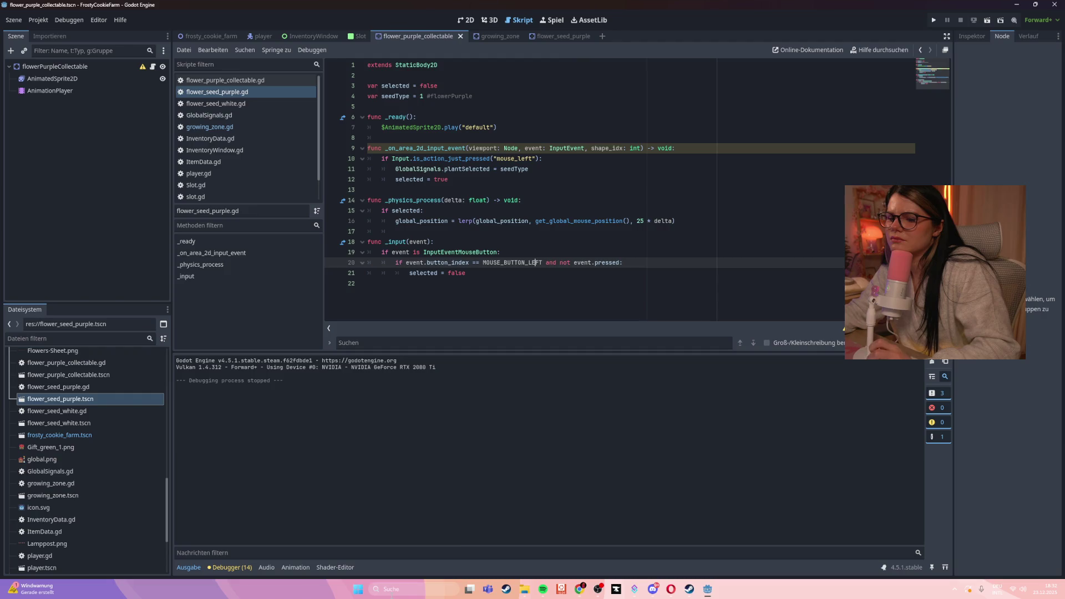
{"action": "left_click", "coordinate": [392, 591]}
- Run git status in PowerShell from the frosty-cookie-farm folder, then return to Godot's frosty_cookie_farm scene
{"action": "type", "text": "powe"}
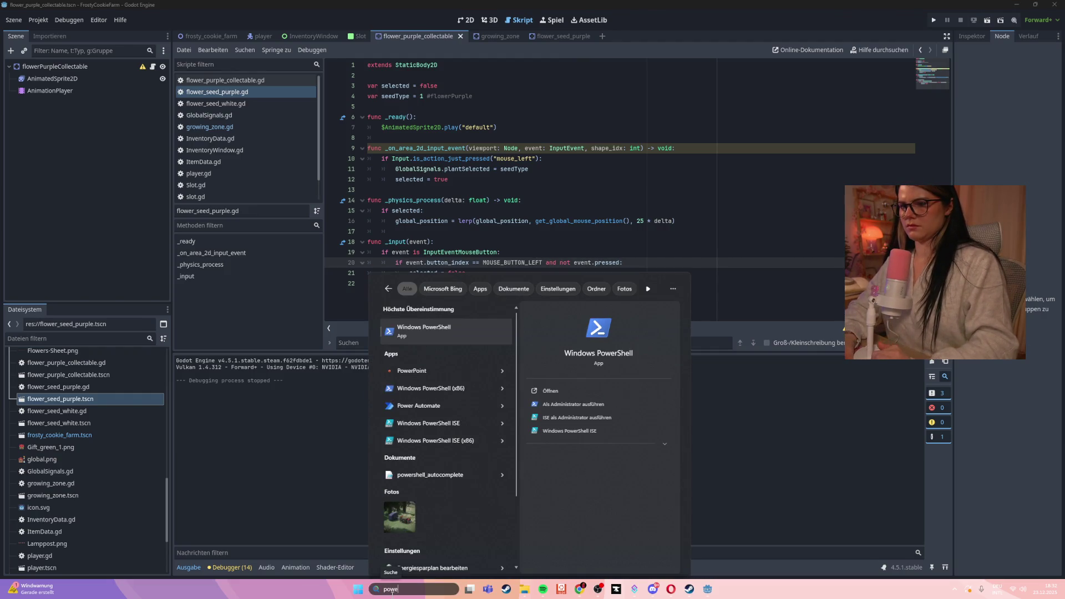
{"action": "key", "text": "Return"}
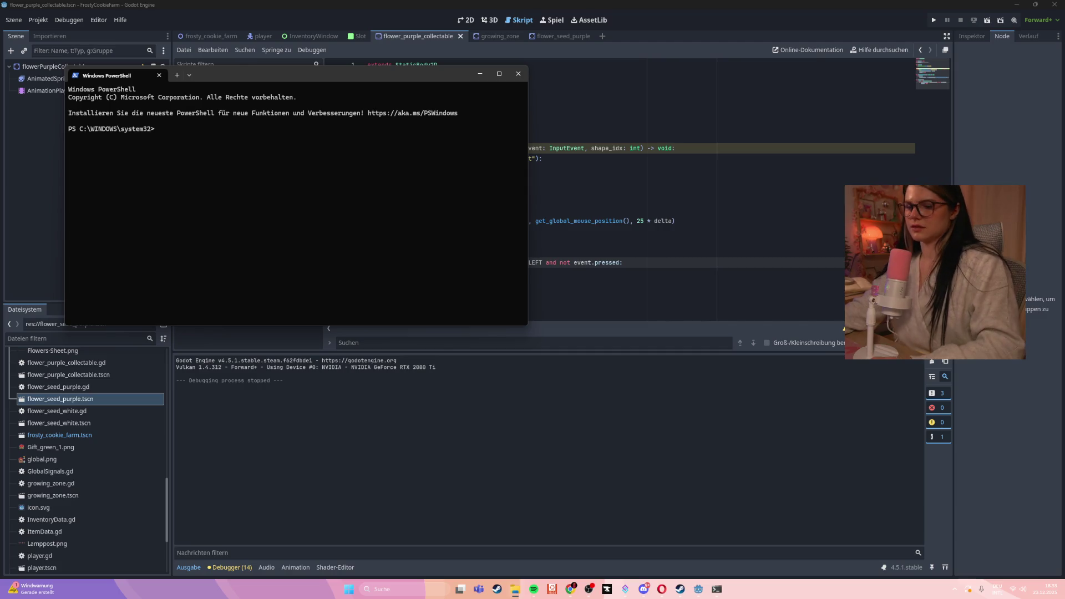
{"action": "type", "text": "cd"}
{"action": "type", "text": "C:\\Users\\joeel\\Documents\\frosty-cookie-farm"}
{"action": "key", "text": "Return"}
{"action": "type", "text": "git statu"}
{"action": "key", "text": "Return"}
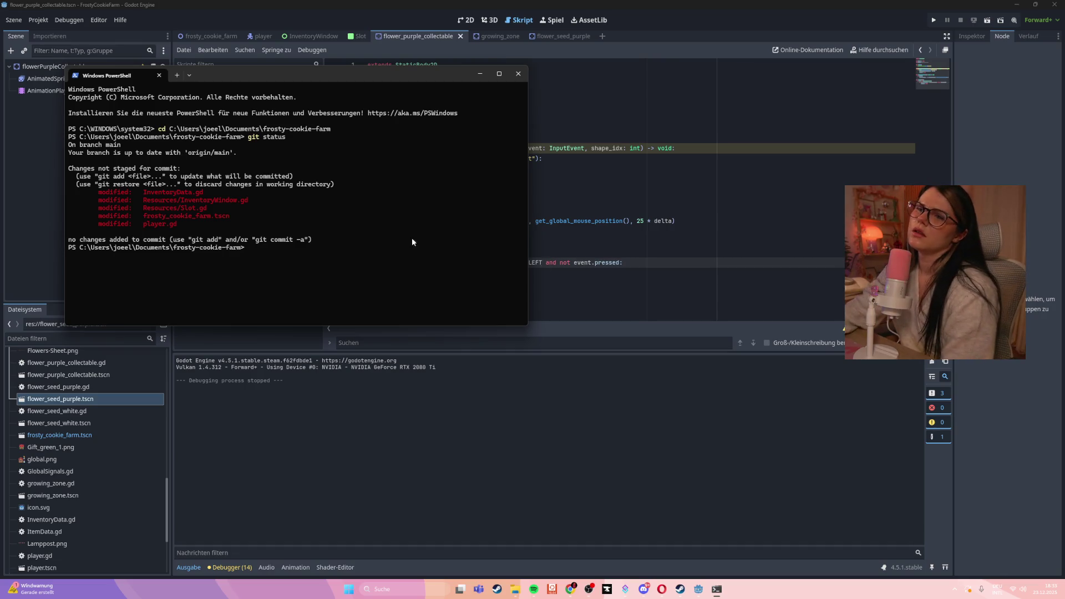
{"action": "left_click", "coordinate": [637, 240]}
{"action": "left_click", "coordinate": [203, 37]}
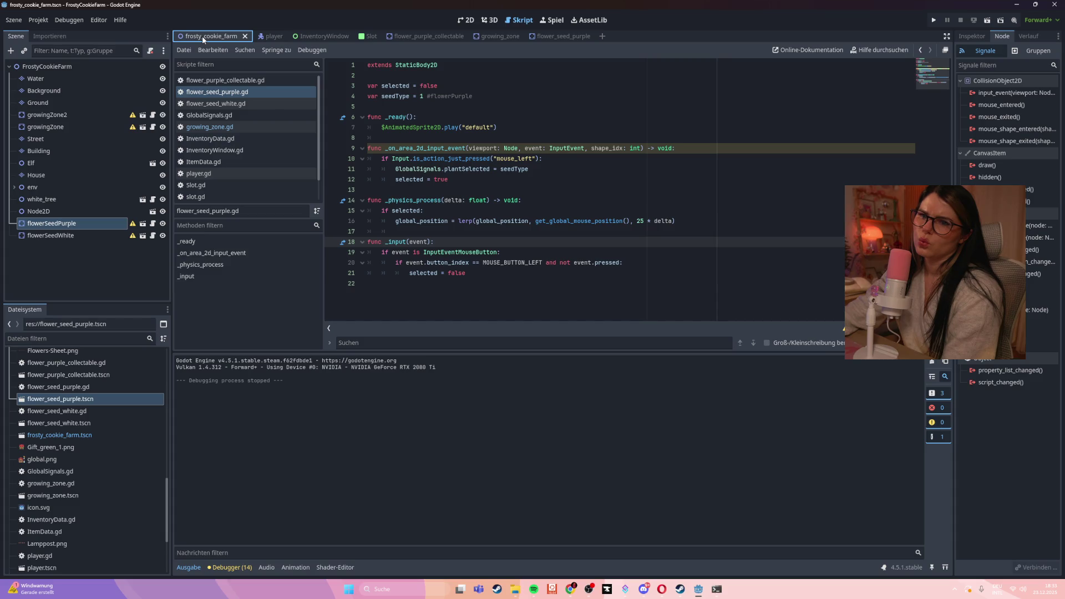
- Show the frosty_cookie_farm scene in the 2D view
{"action": "left_click", "coordinate": [78, 224]}
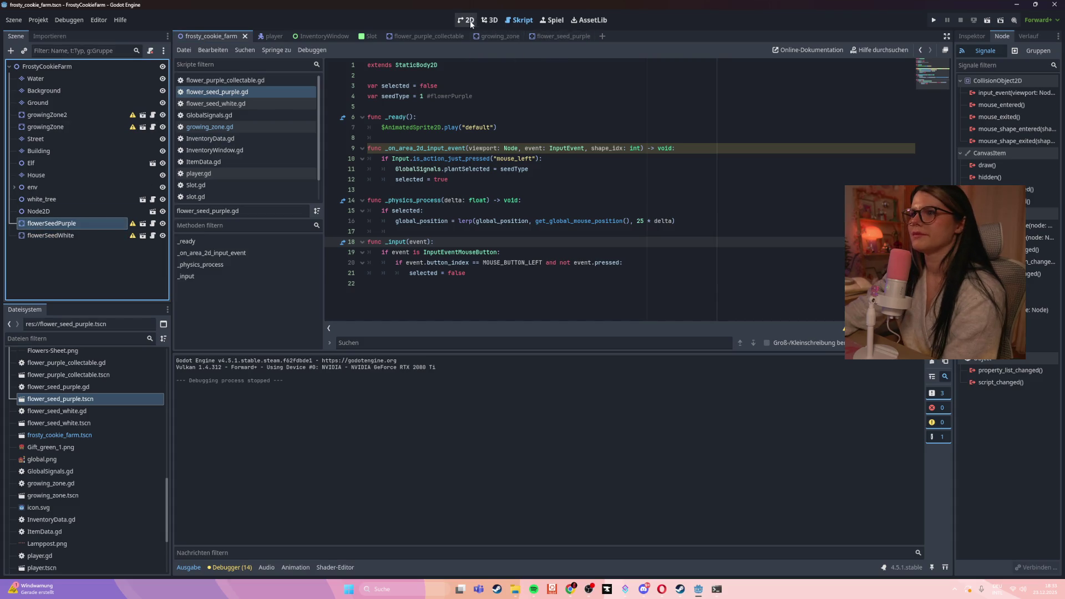
{"action": "left_click", "coordinate": [465, 20]}
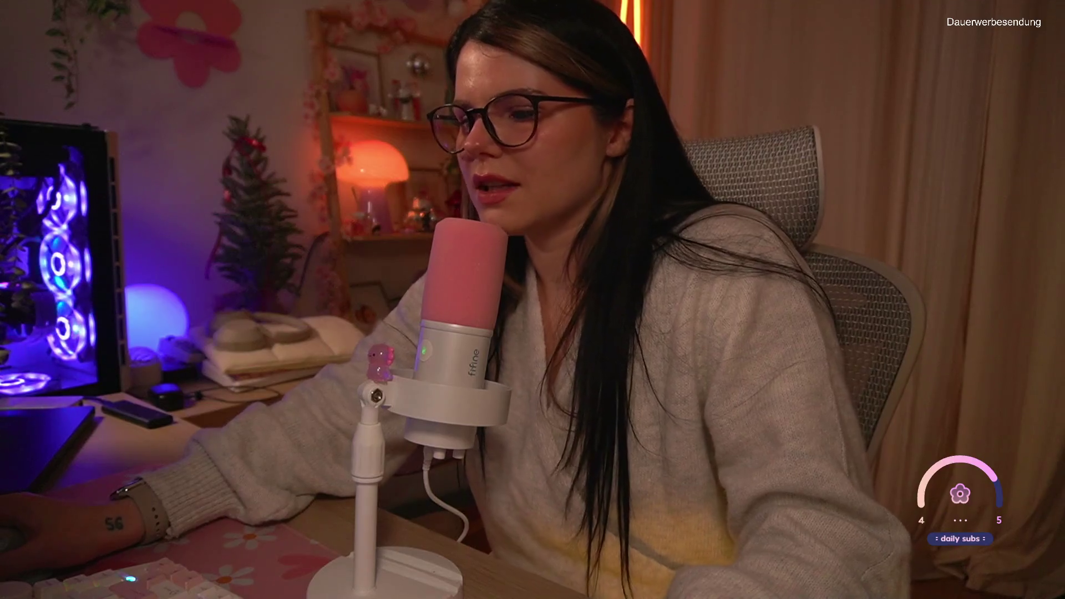